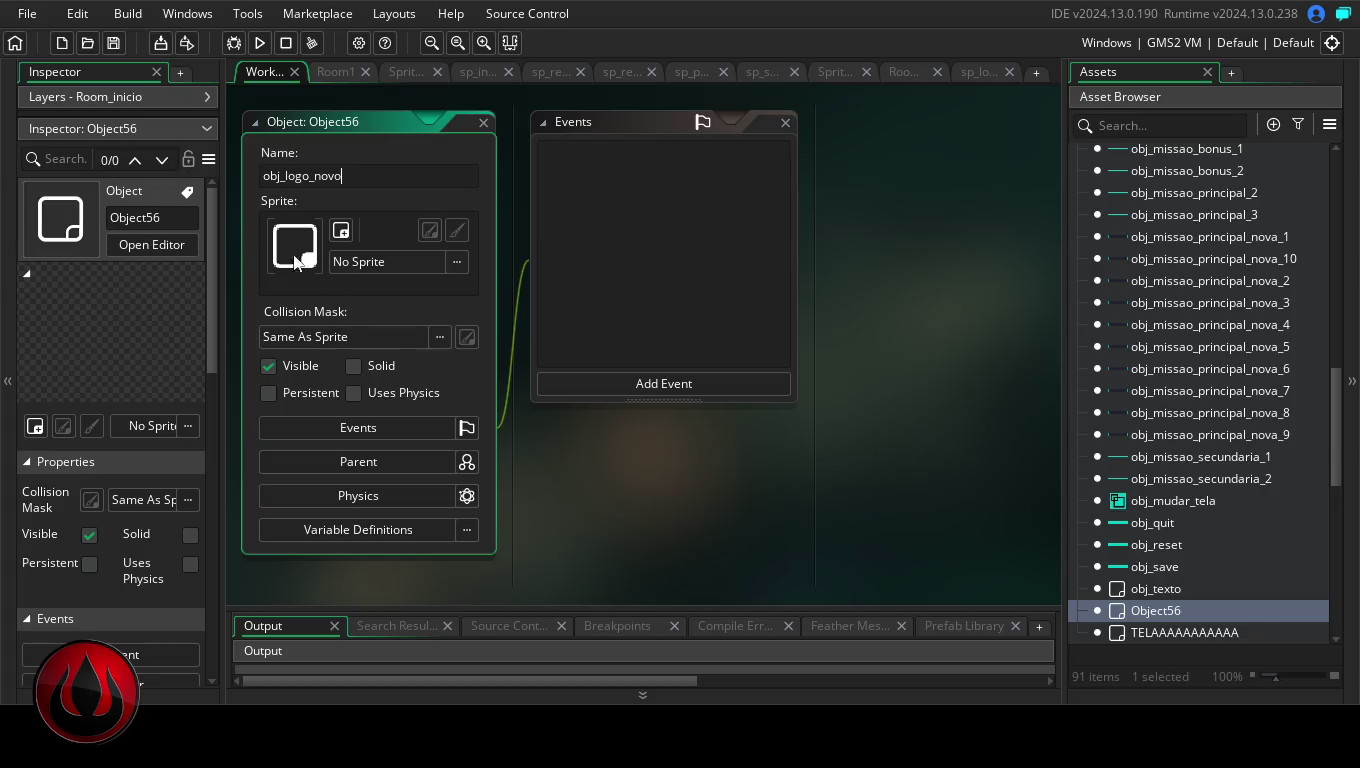
- Give obj_logo_novo the sp_logo sprite and a GML Create event initialising alpha, fade_speed, wait_time, state and timer
double_click(705, 312)
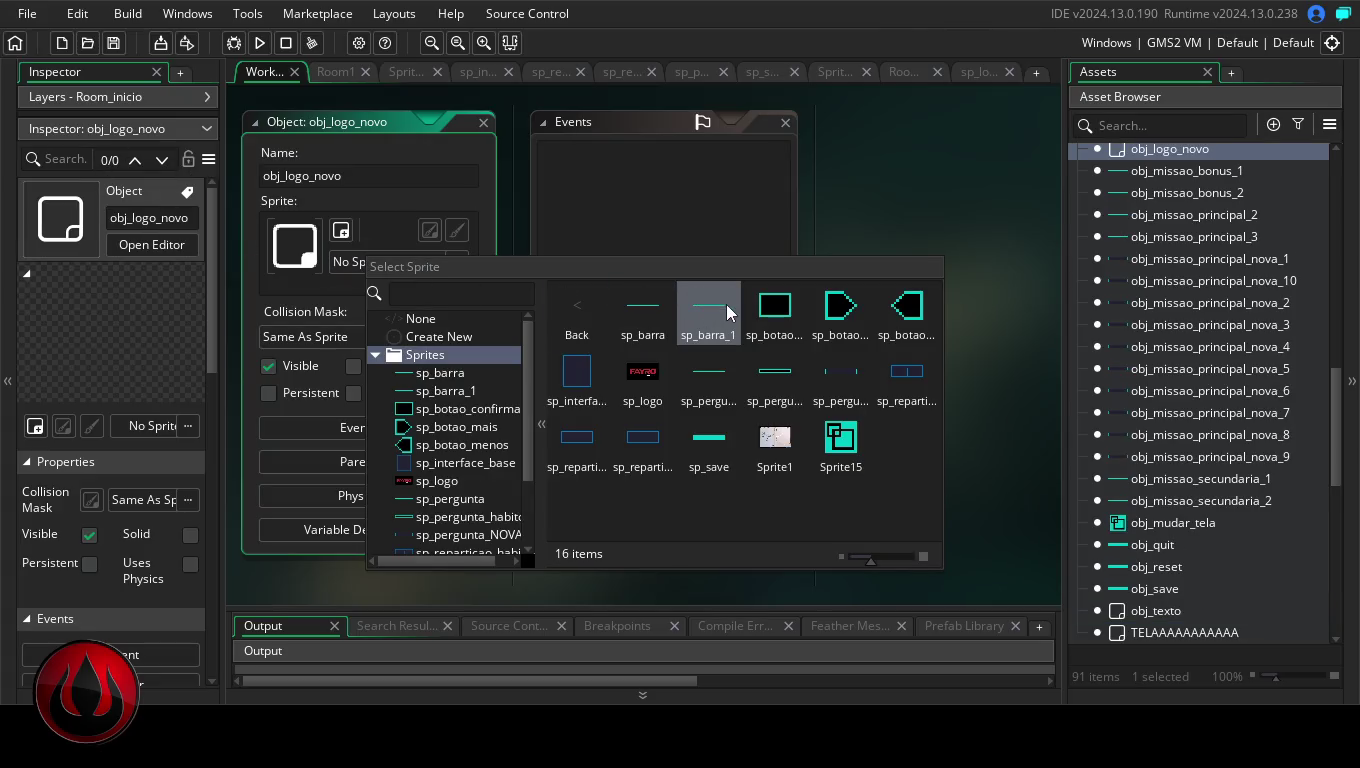
click(638, 376)
click(650, 378)
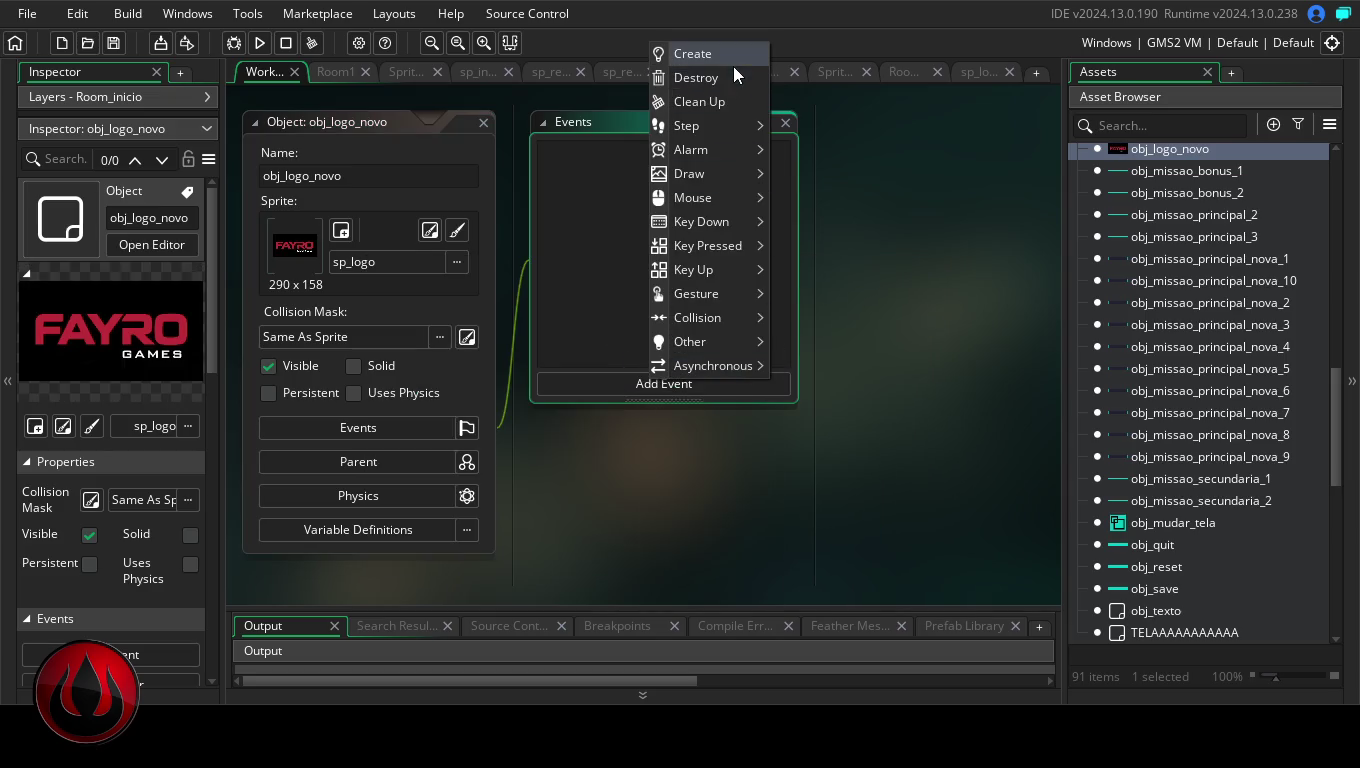
click(732, 60)
click(799, 549)
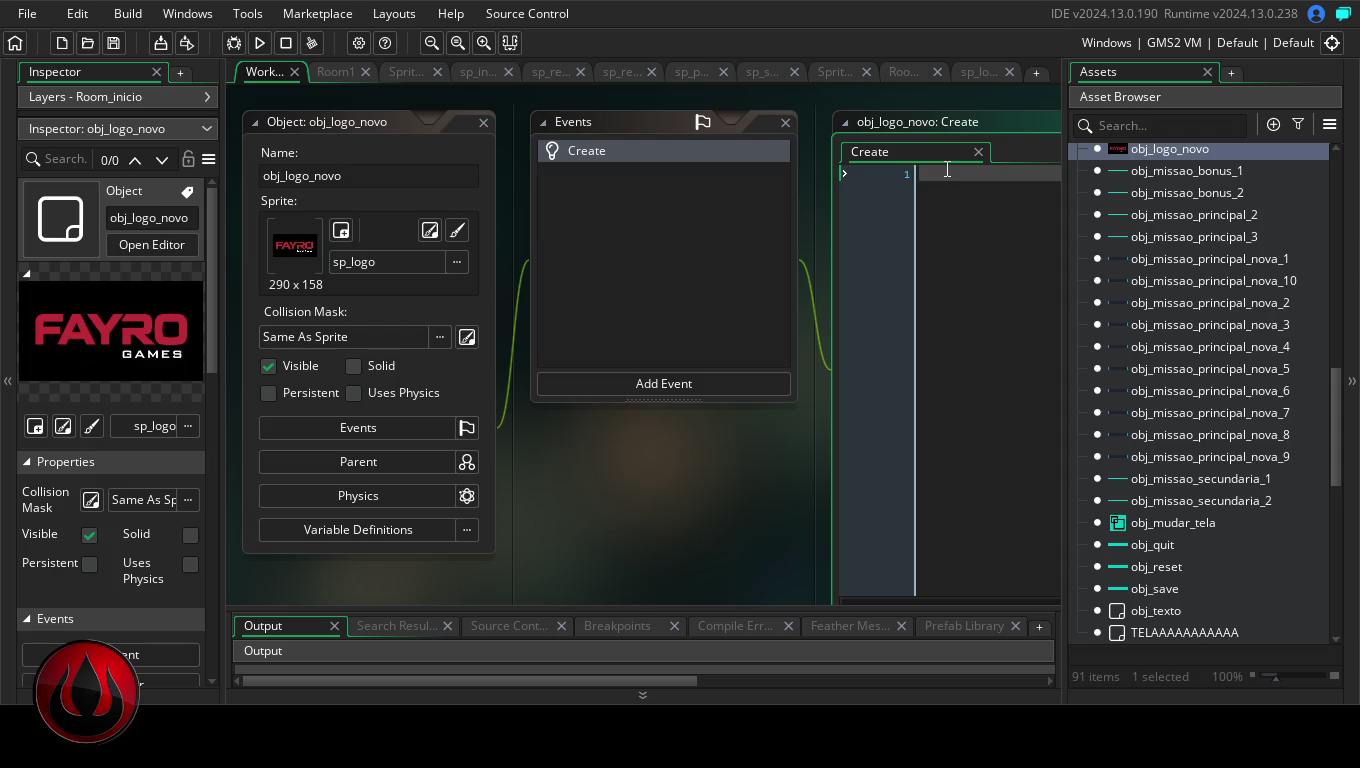
text(alpha = 0; fade_speed = 0.02; wait_time = 140;//60; state = "fade_in"; timer = 0;   // temporizador)
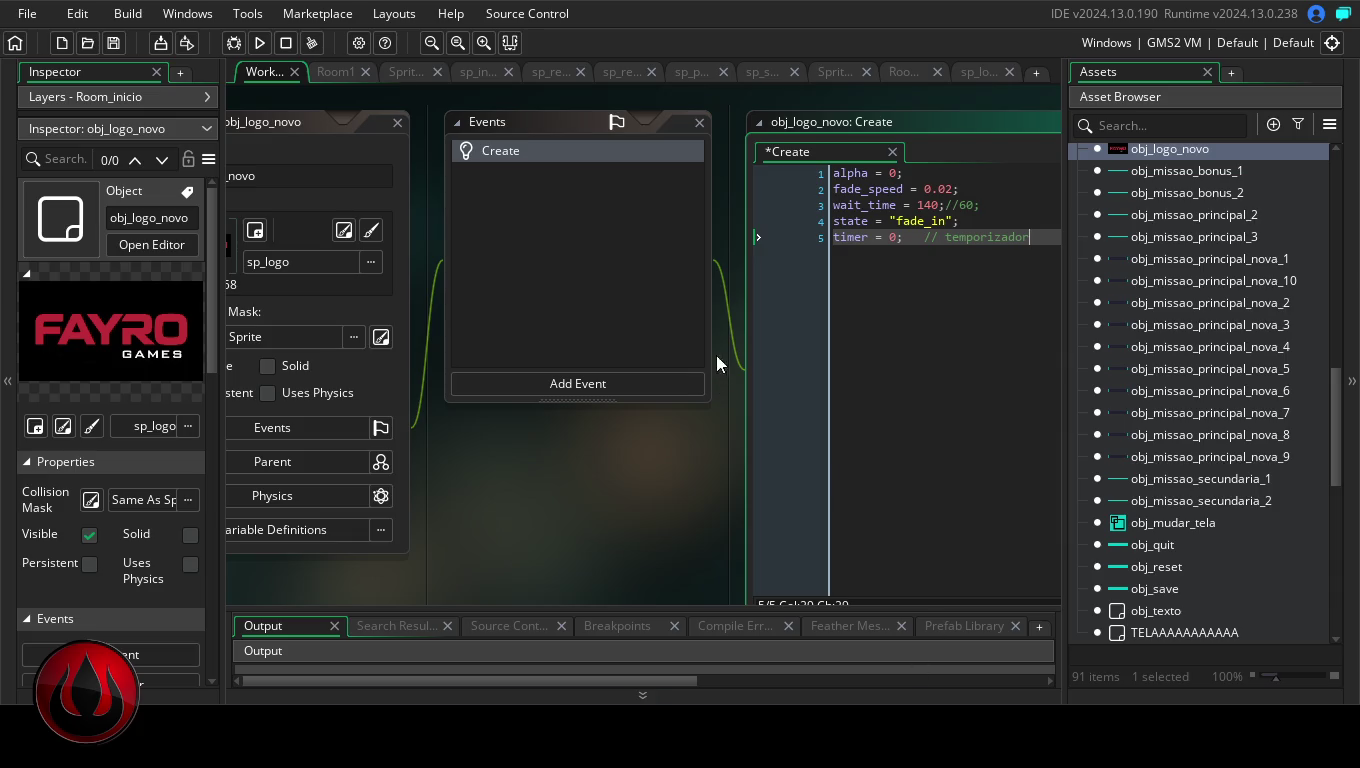
- Add a GML Step event with the 48-line state machine that fades the logo and PRESENTS text, then changes room
click(641, 383)
mouse_move(698, 128)
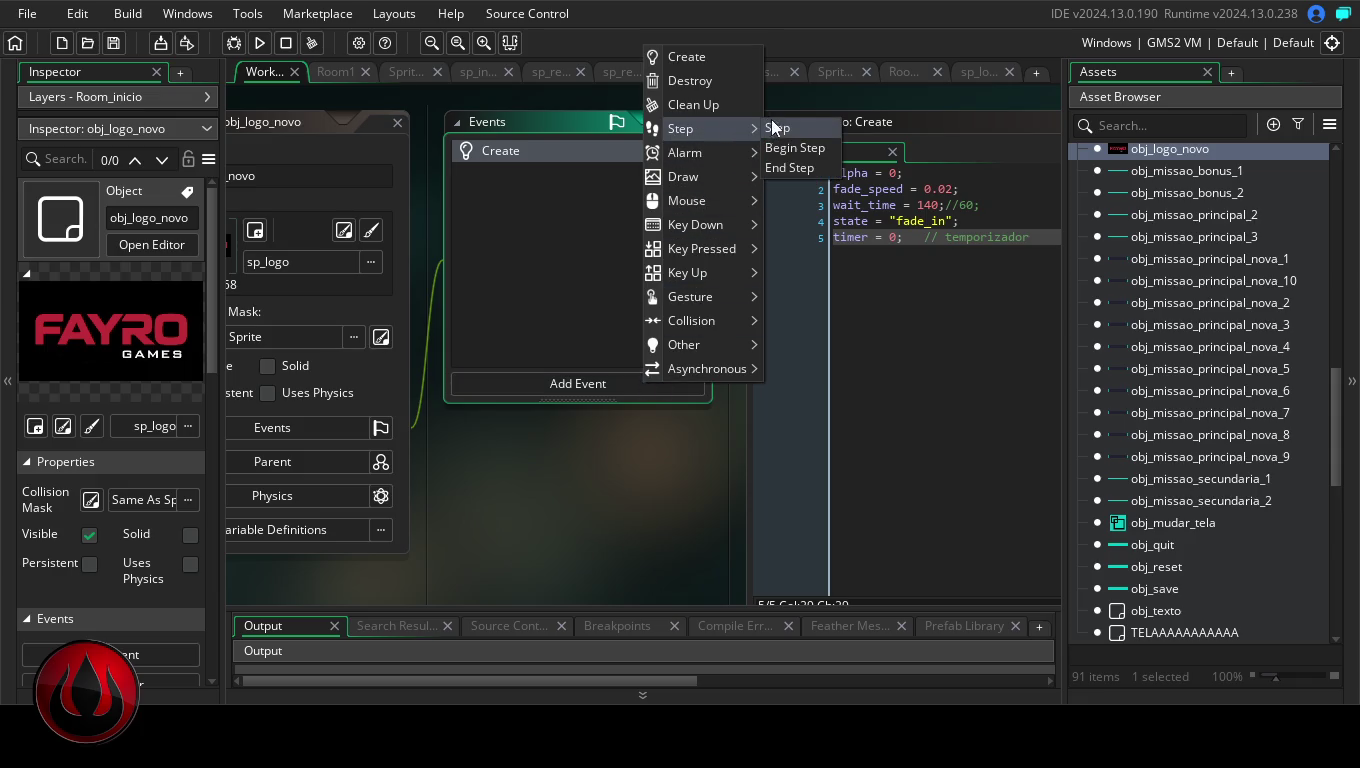
click(780, 128)
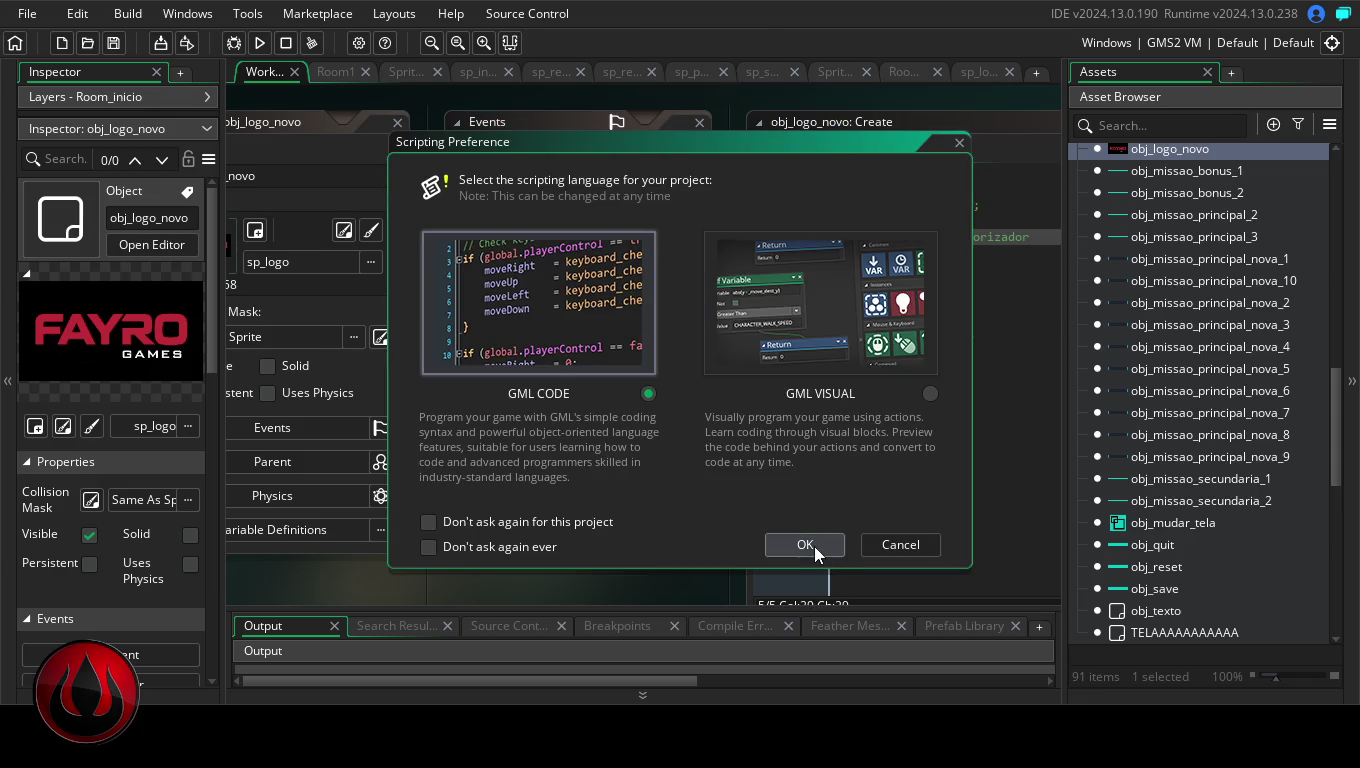
click(814, 545)
key(Return)
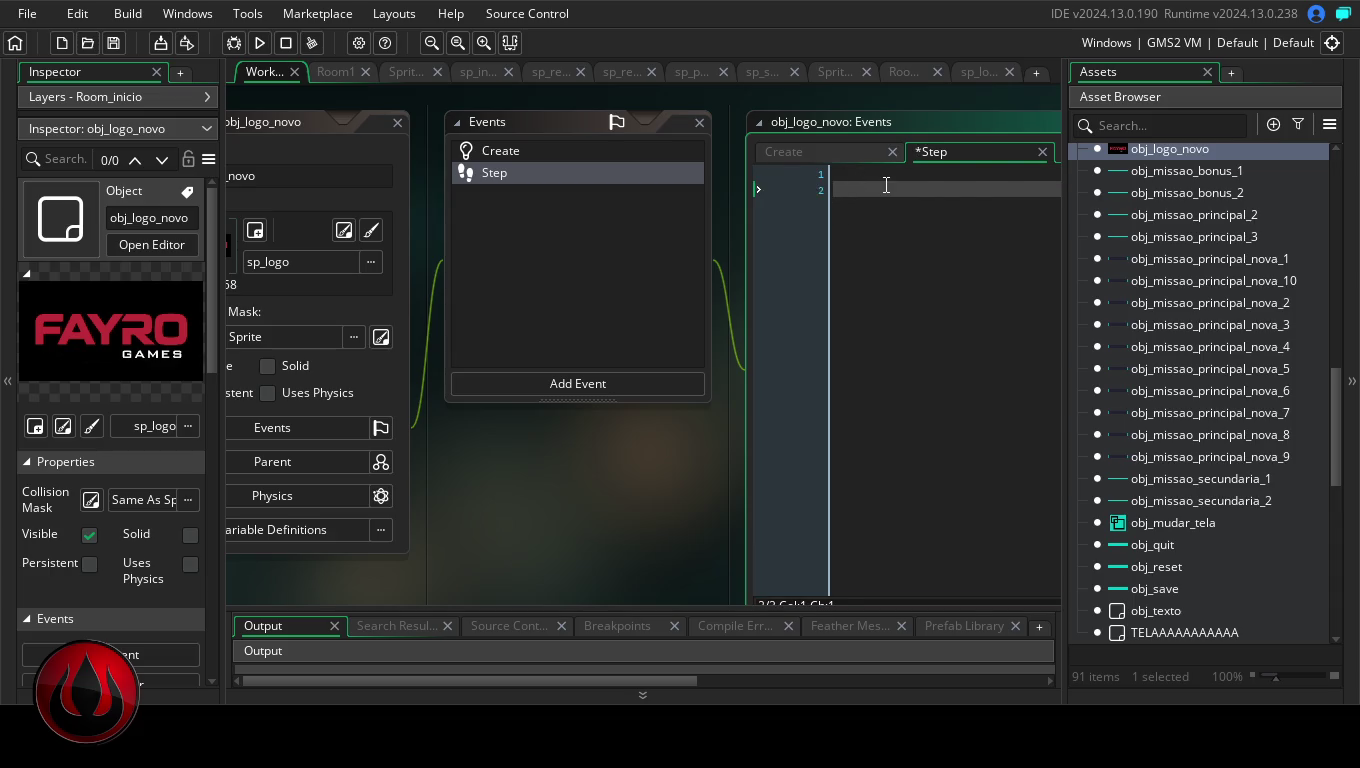
key(ctrl+v)
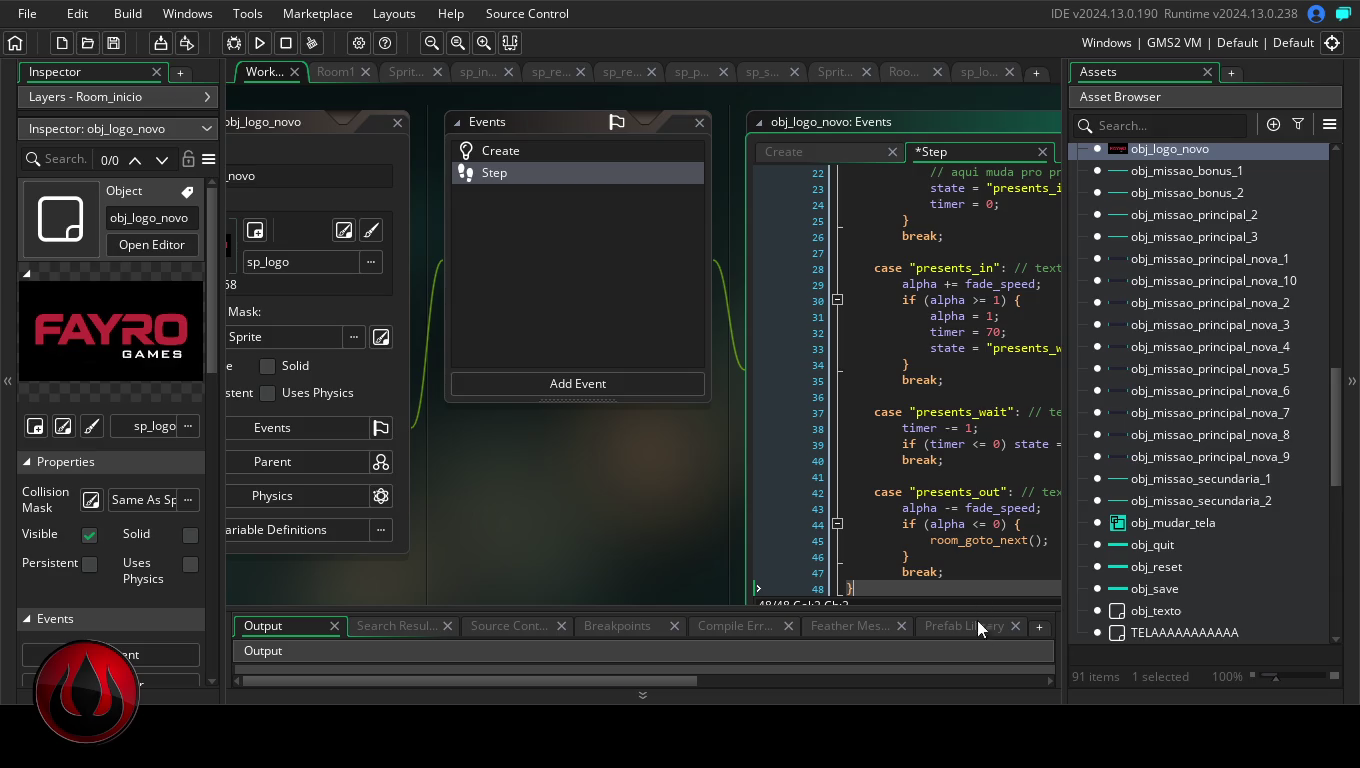
click(588, 385)
- Add a GML Draw event that draws sp_logo and the PRESENTS text centred on black at the current alpha
mouse_move(641, 179)
click(765, 180)
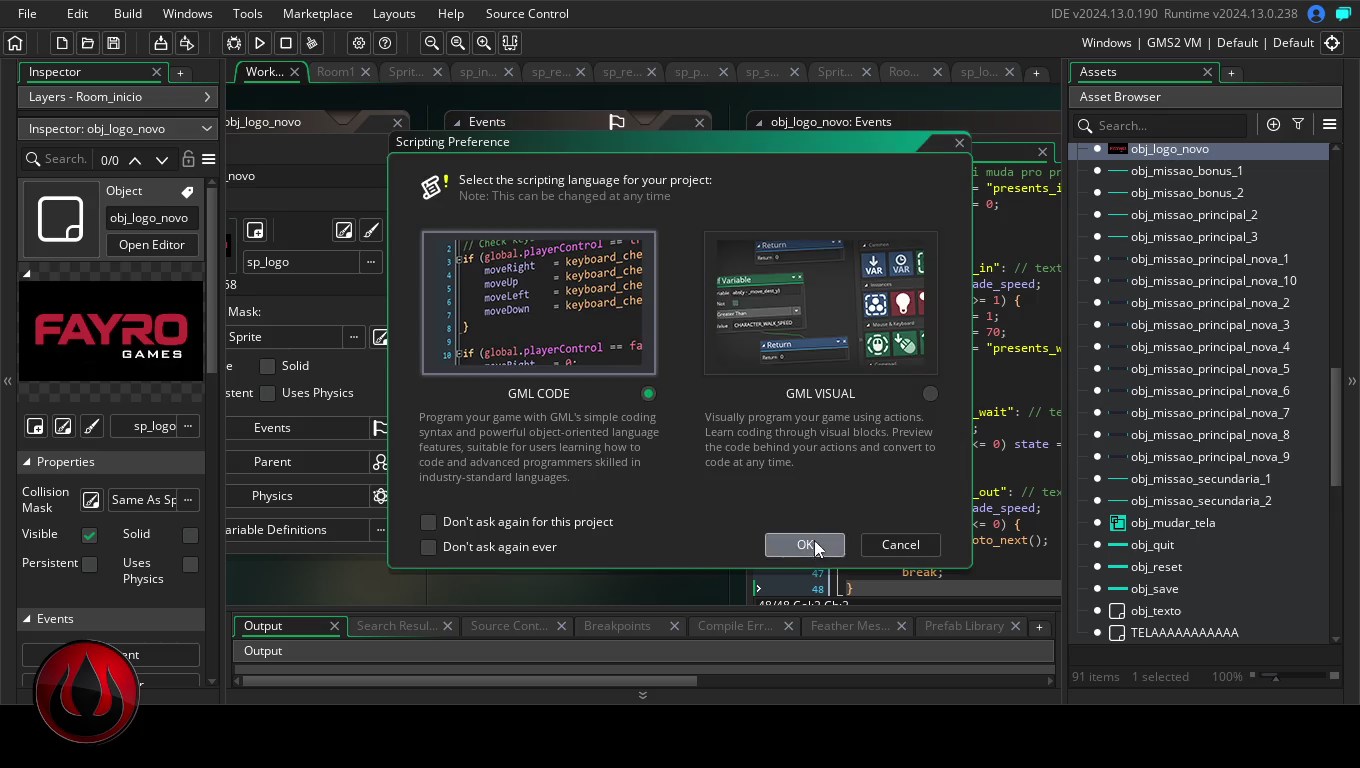
click(814, 543)
key(Return)
key(ctrl+v)
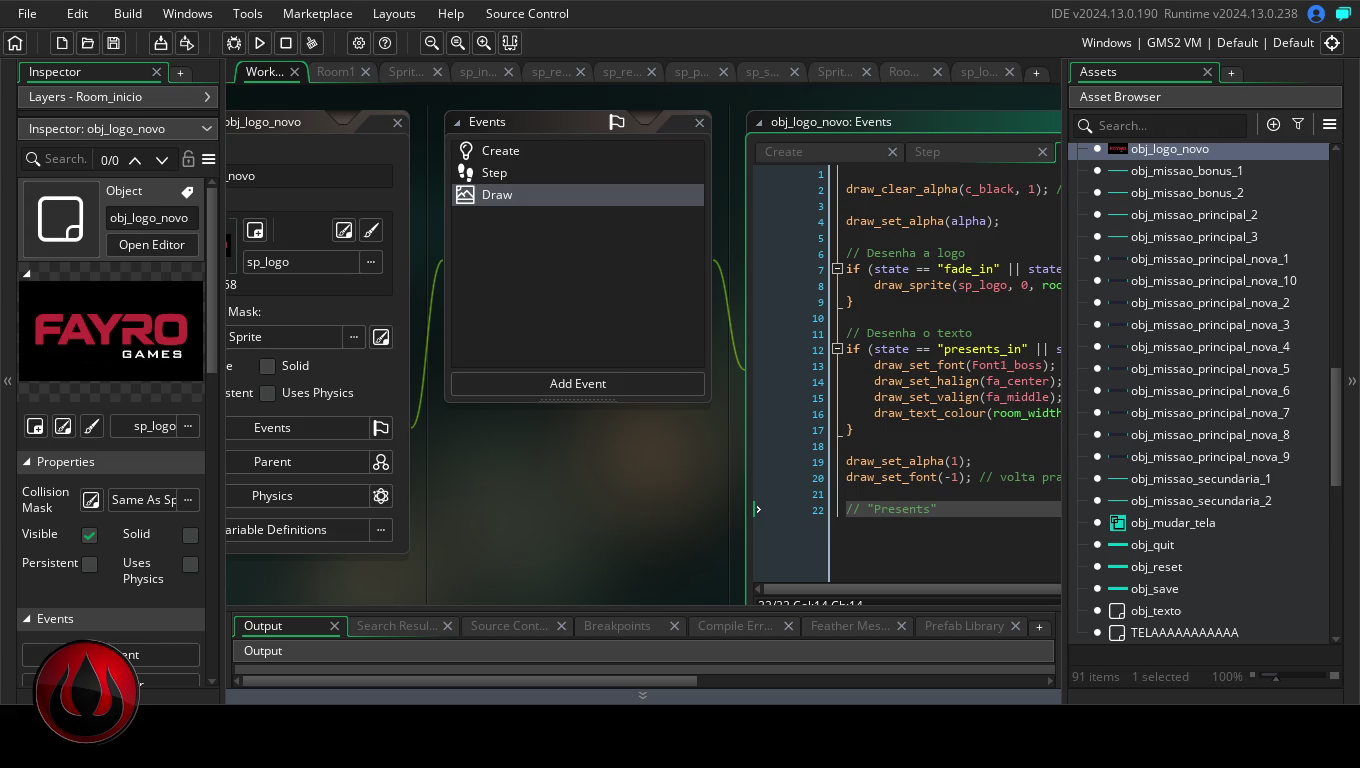
scroll(1216, 451, down, 5)
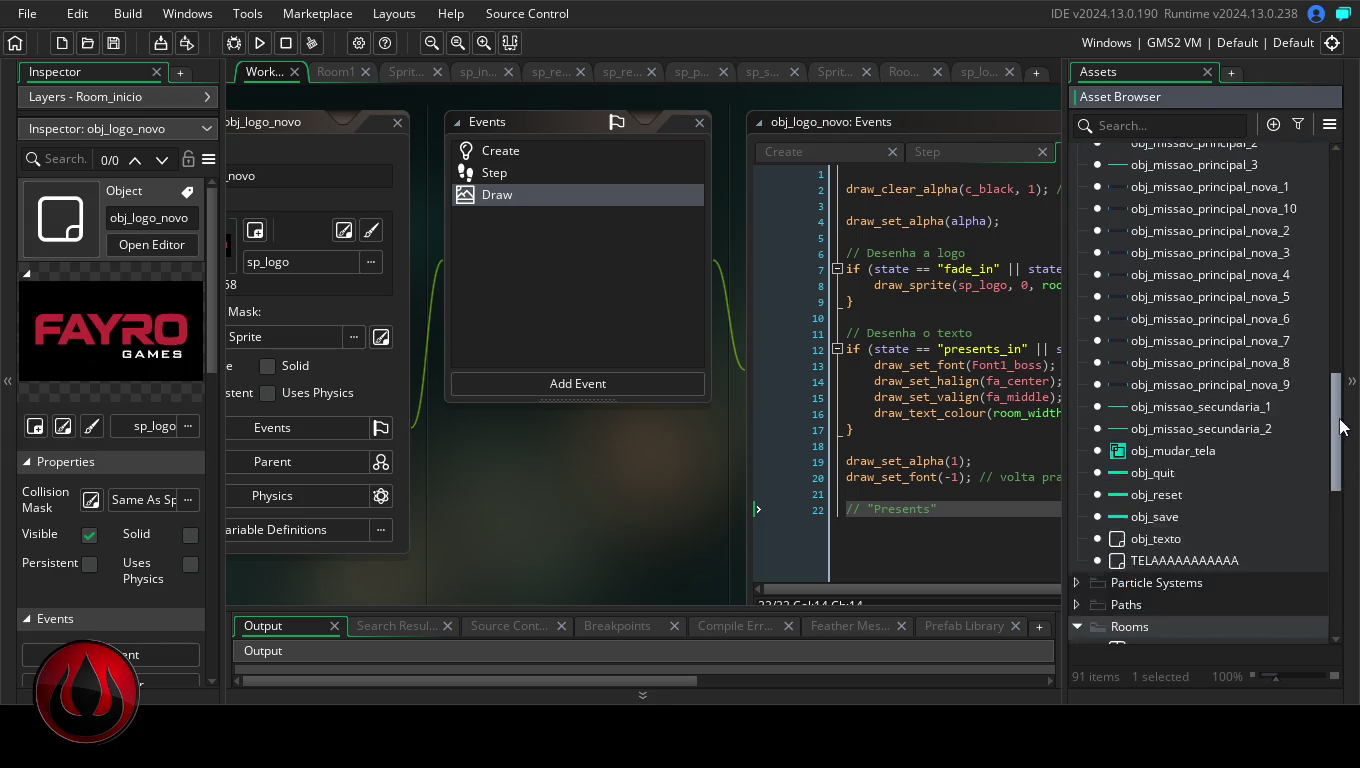
- Place an obj_logo_novo instance near the centre of Room_inicio, at about 683, 347
double_click(1215, 452)
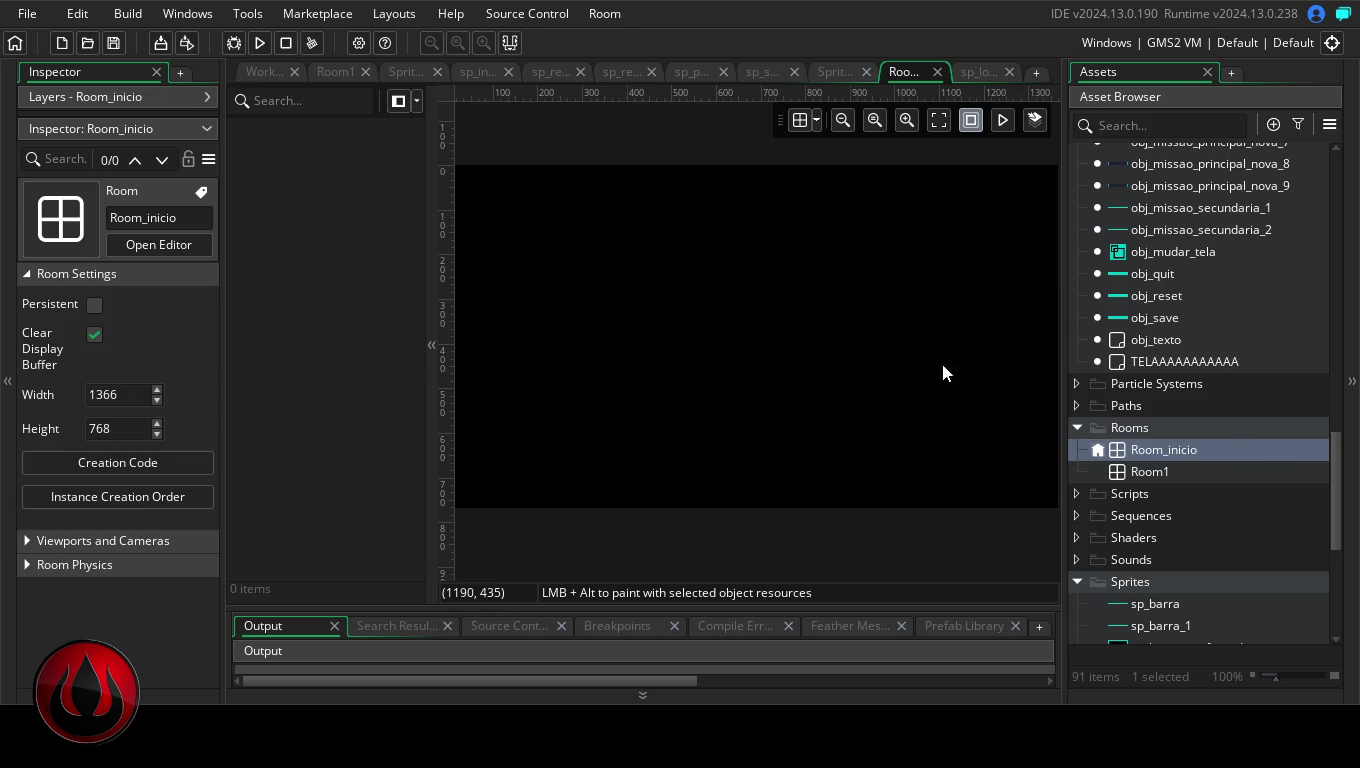
drag(1337, 447, 1336, 341)
drag(1190, 389, 757, 326)
click(800, 333)
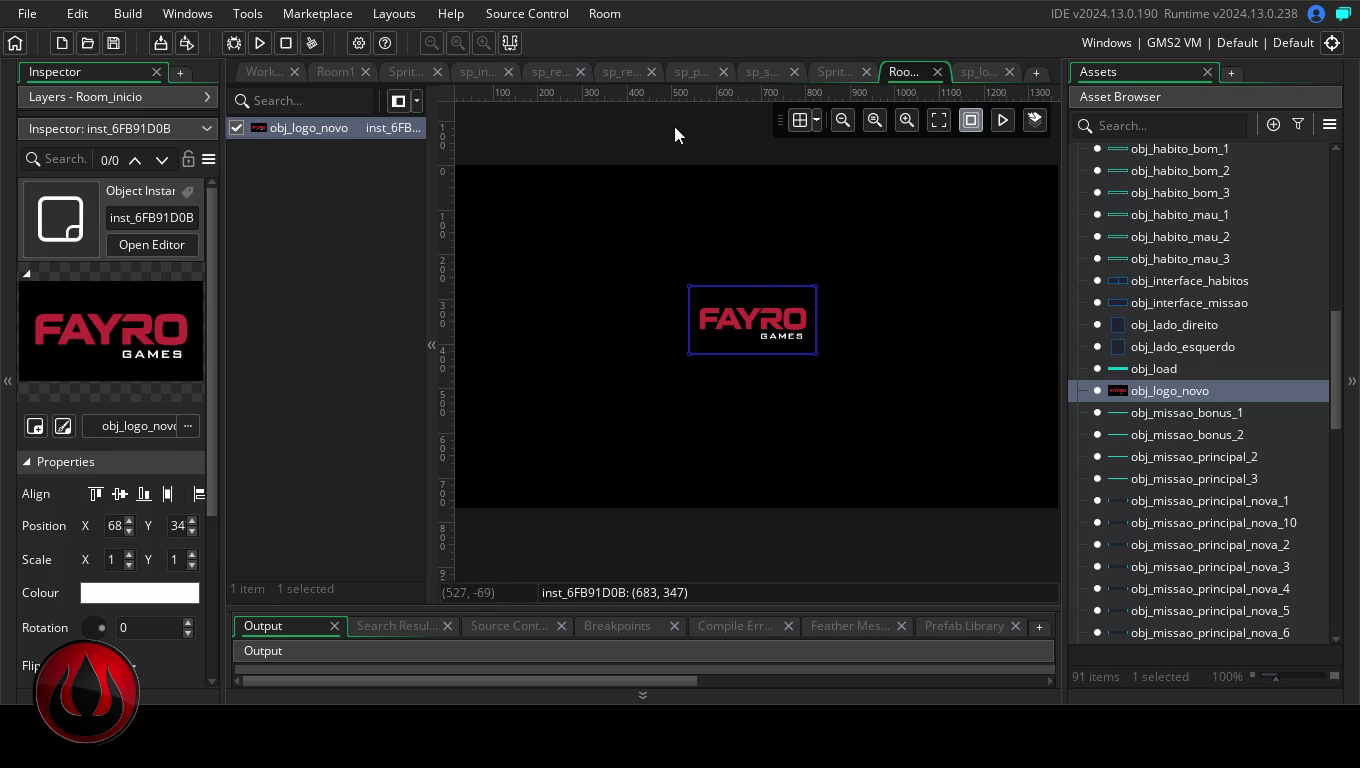
- Run the game to preview the logo intro, then reopen obj_logo_novo's events
click(262, 43)
double_click(1226, 389)
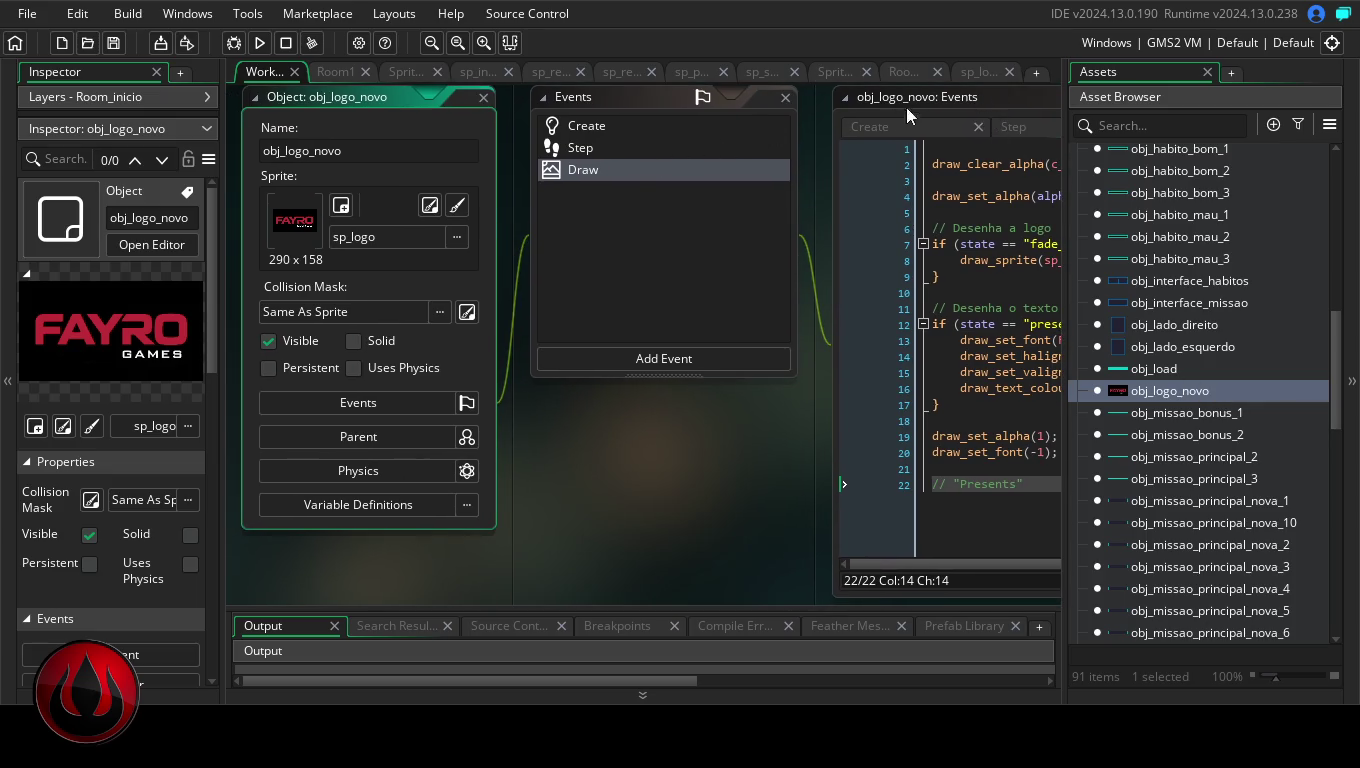
- Review obj_logo_novo's Step code, then show its Draw code maximised across the workspace
click(638, 147)
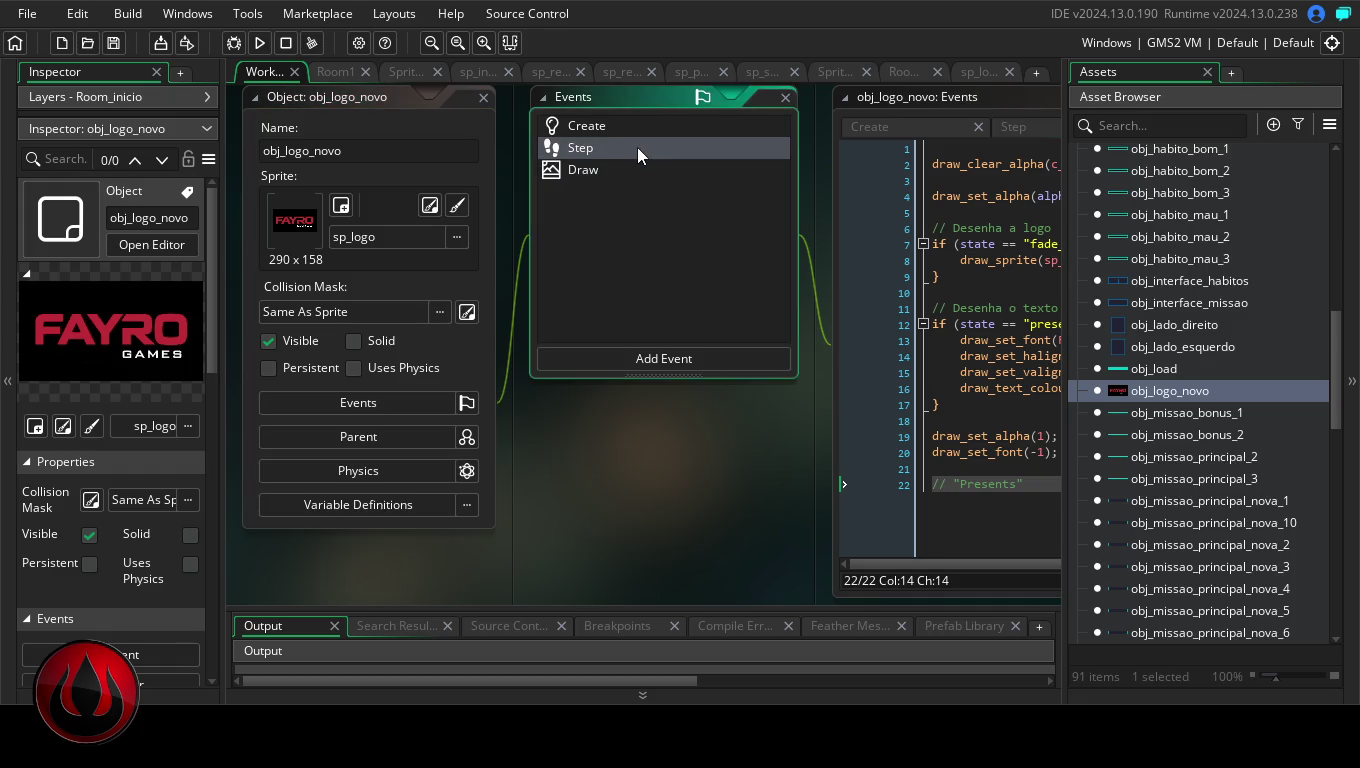
click(601, 170)
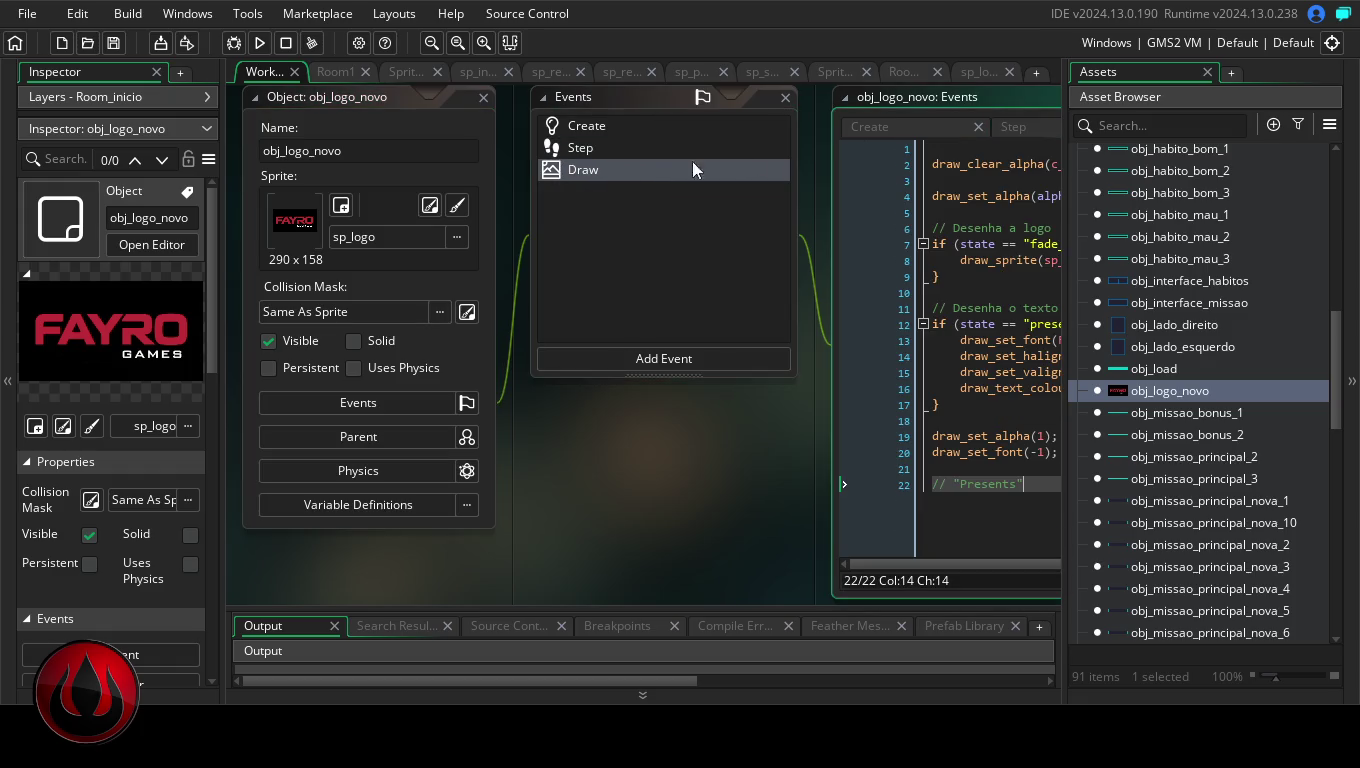
double_click(941, 95)
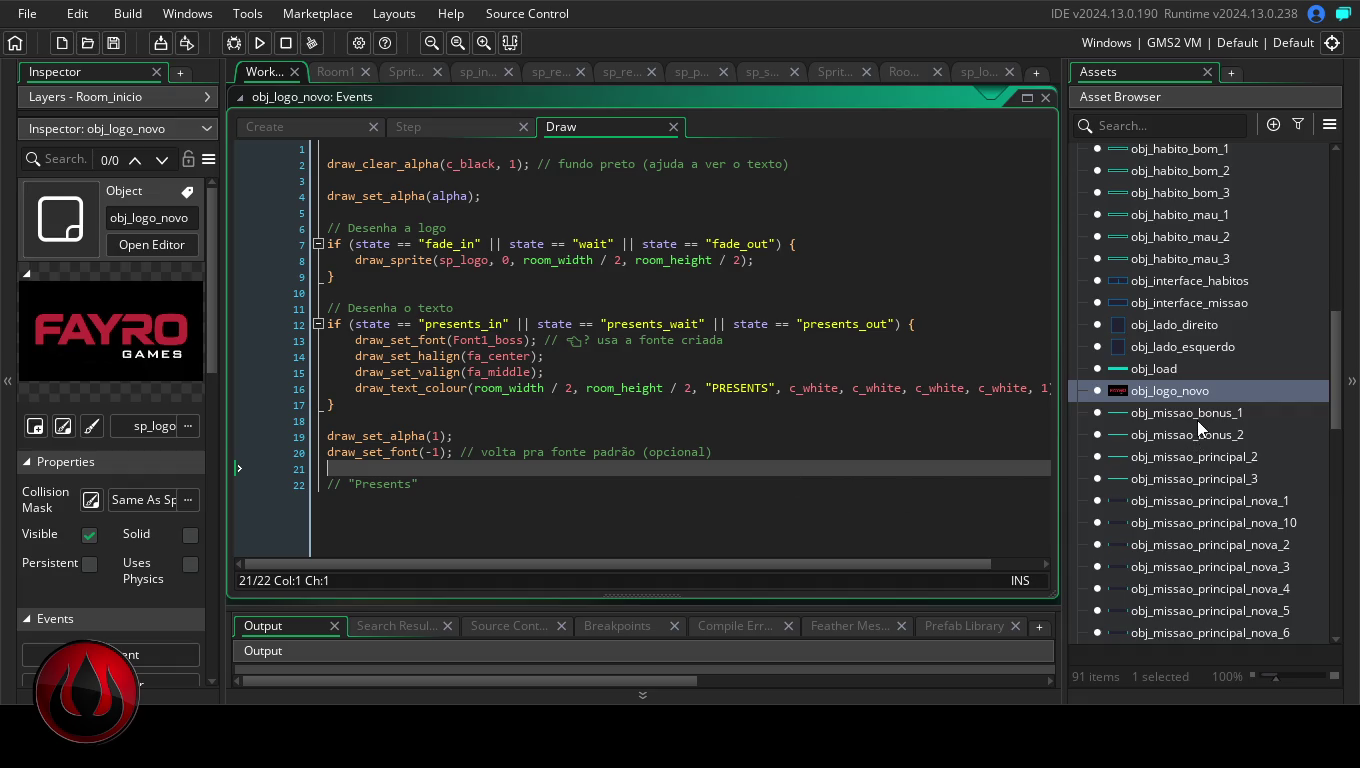
mouse_move(1334, 369)
mouse_down()
mouse_move(1325, 208)
mouse_move(1321, 437)
mouse_up()
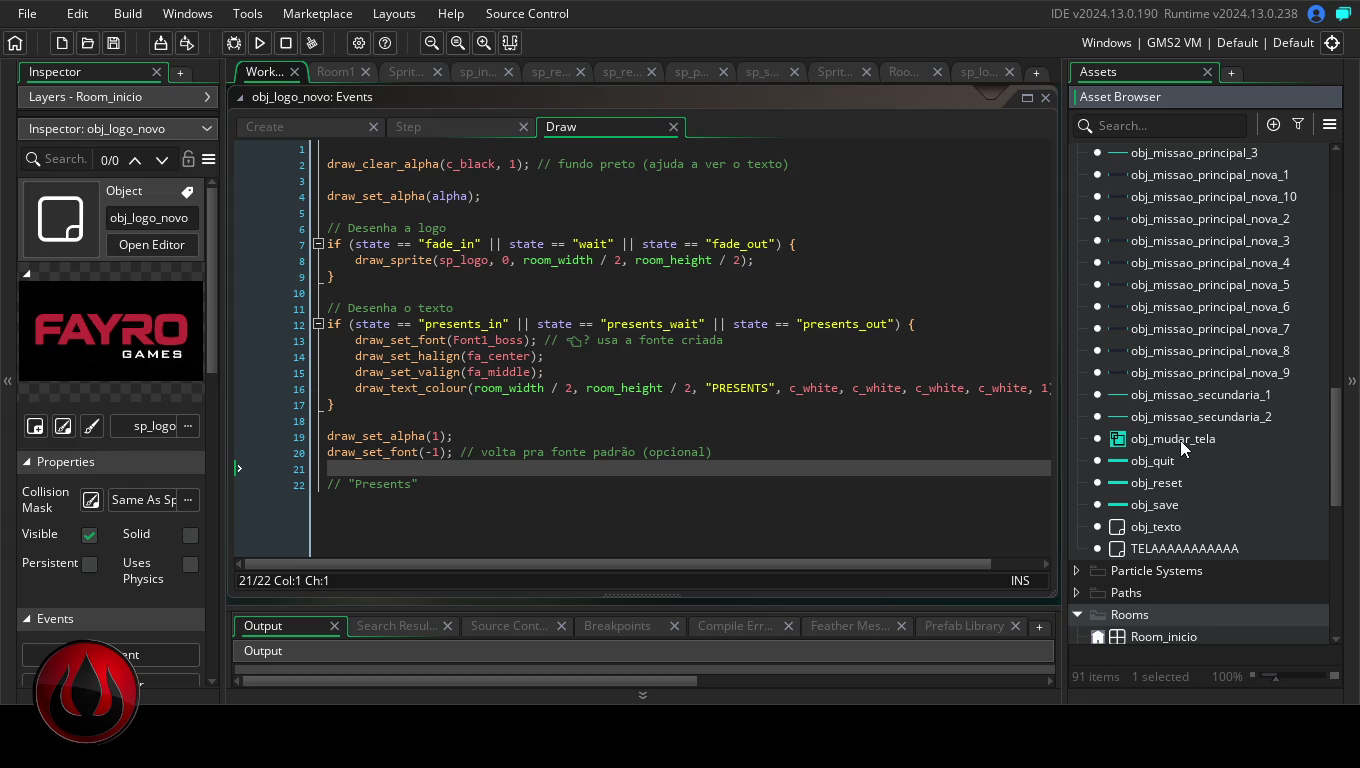
- Open obj_mudar_tela's Create event code, with its text alignment and white colour, and run the game
double_click(1181, 440)
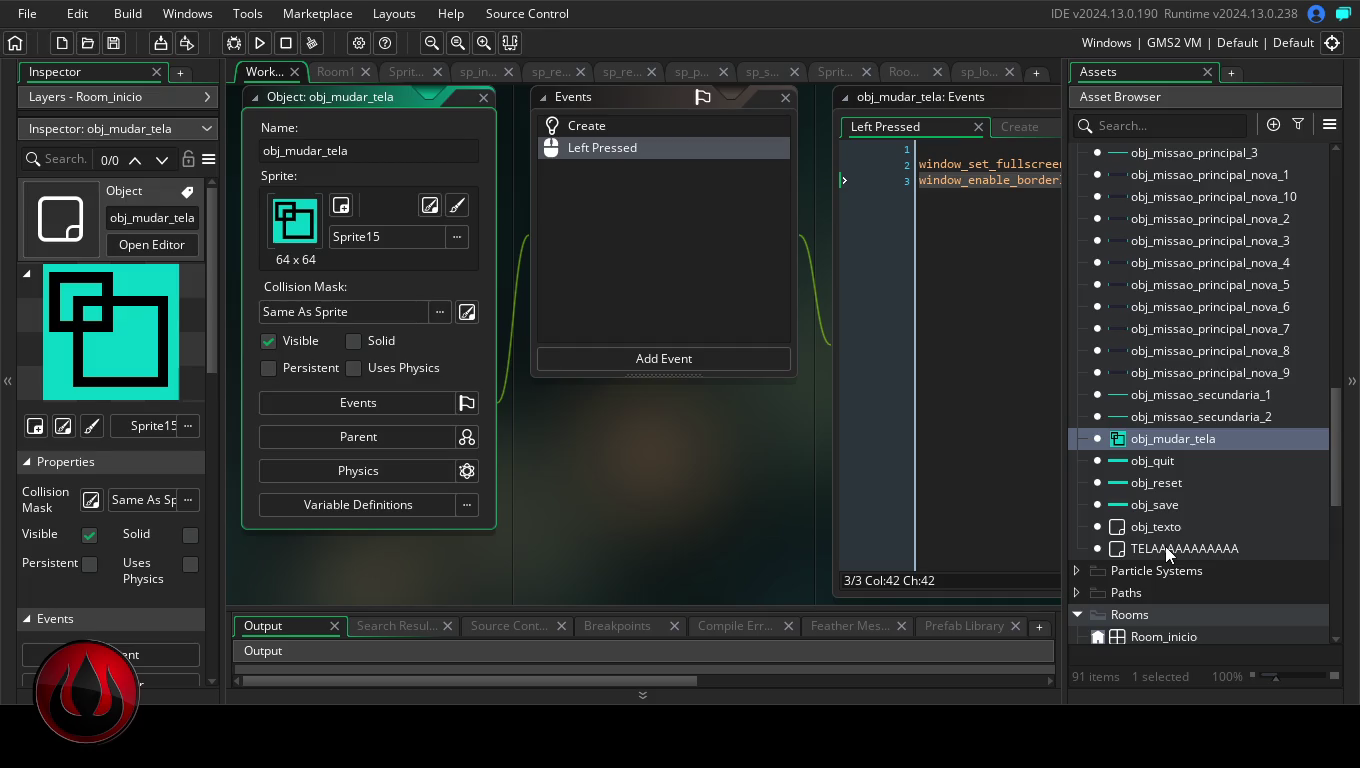
click(337, 71)
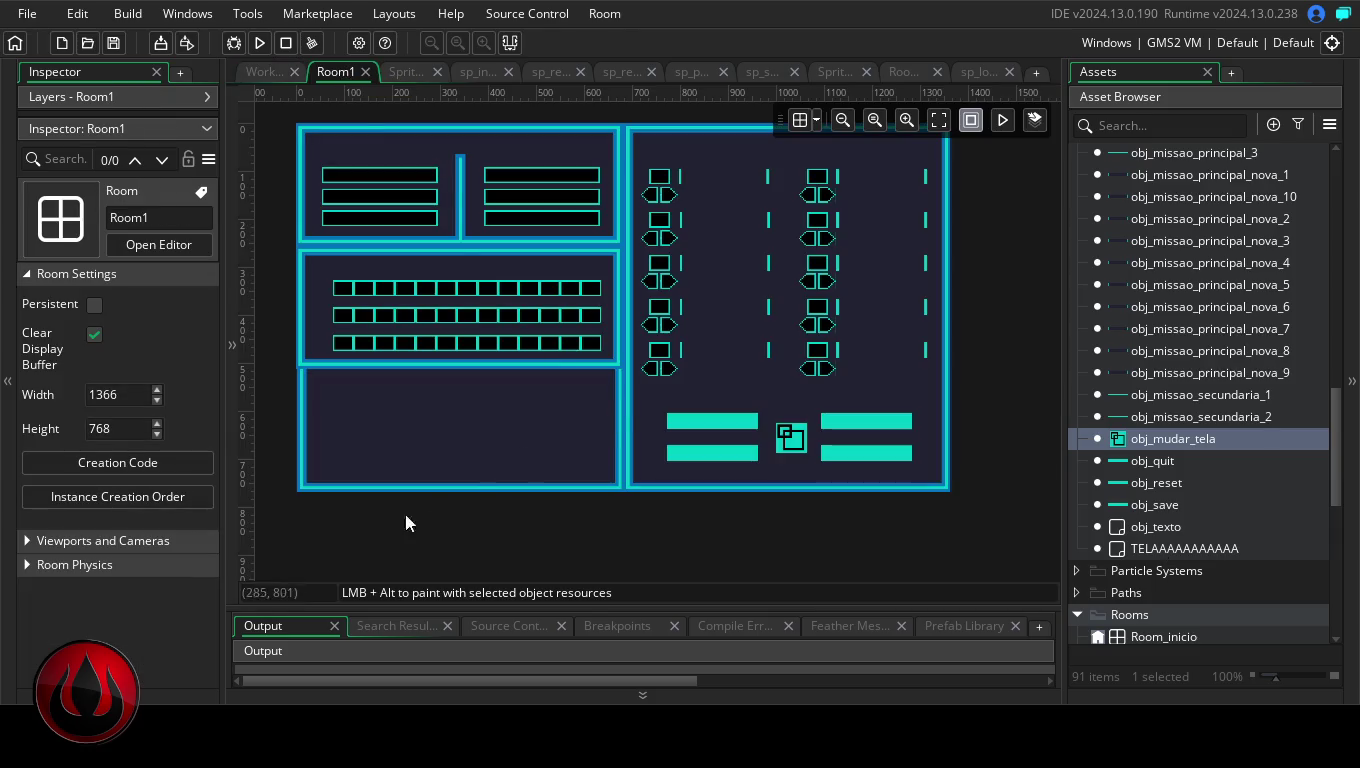
double_click(1148, 441)
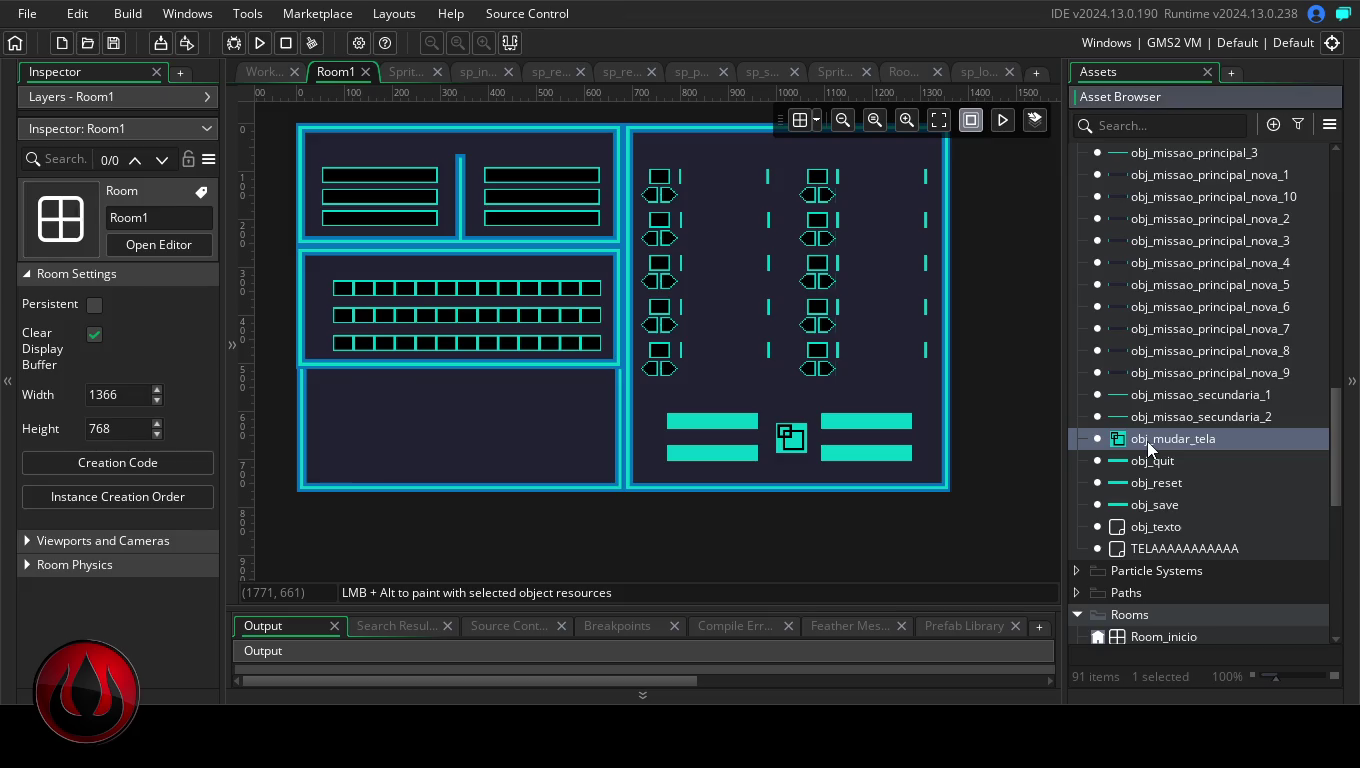
click(611, 125)
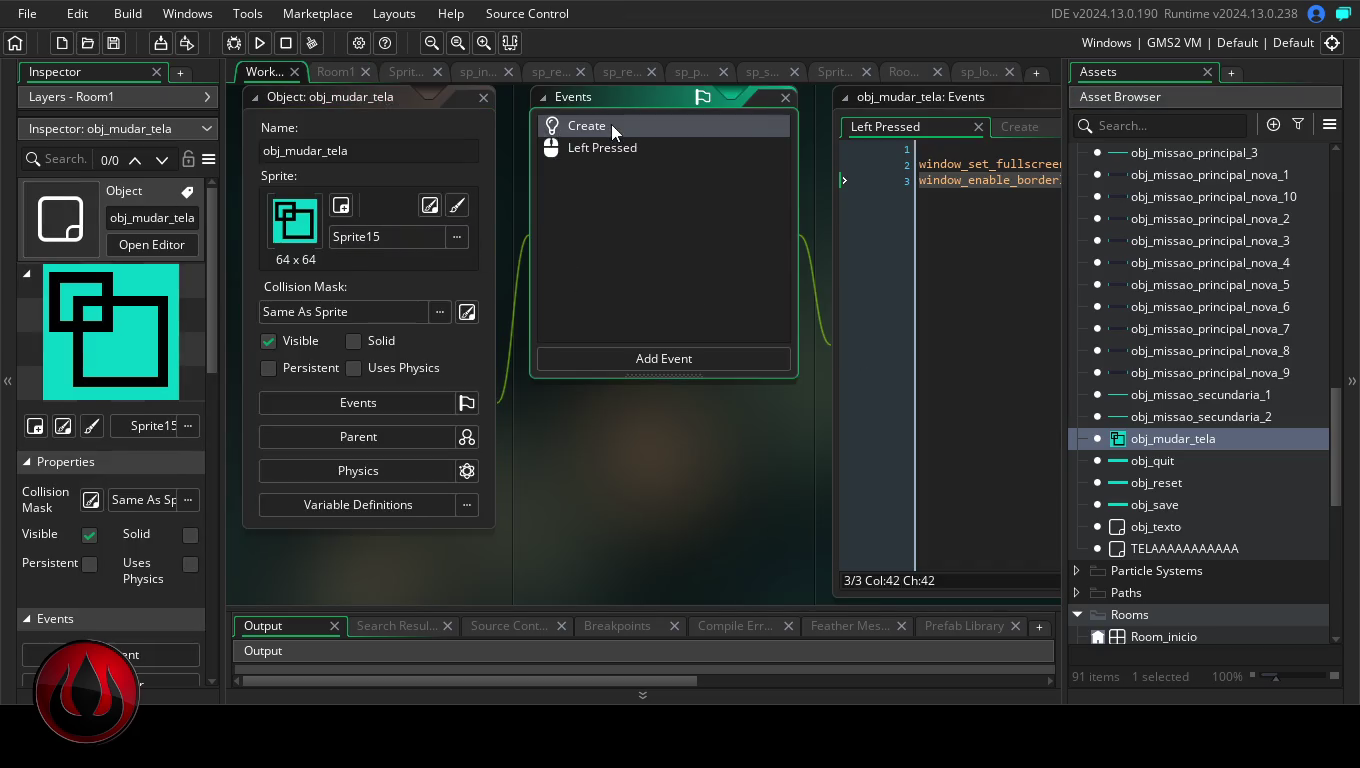
double_click(611, 125)
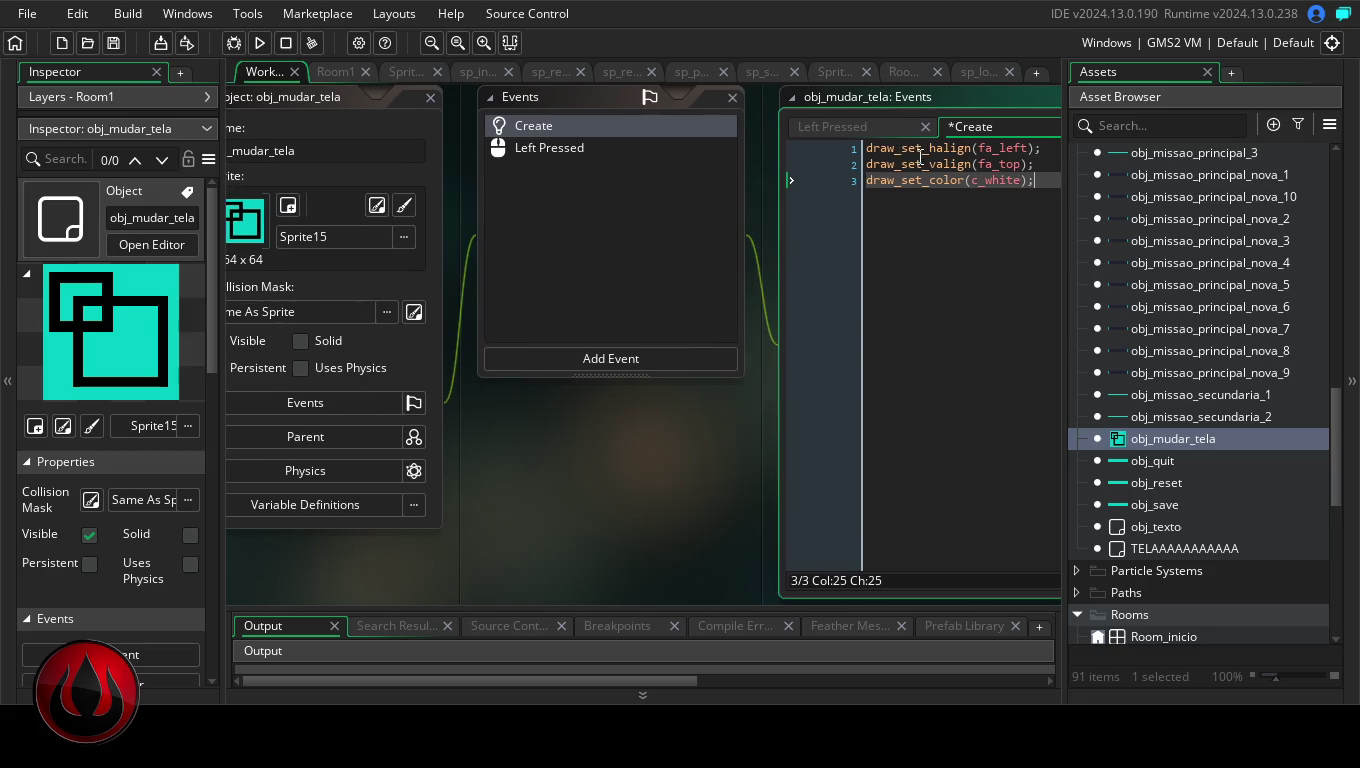
click(260, 43)
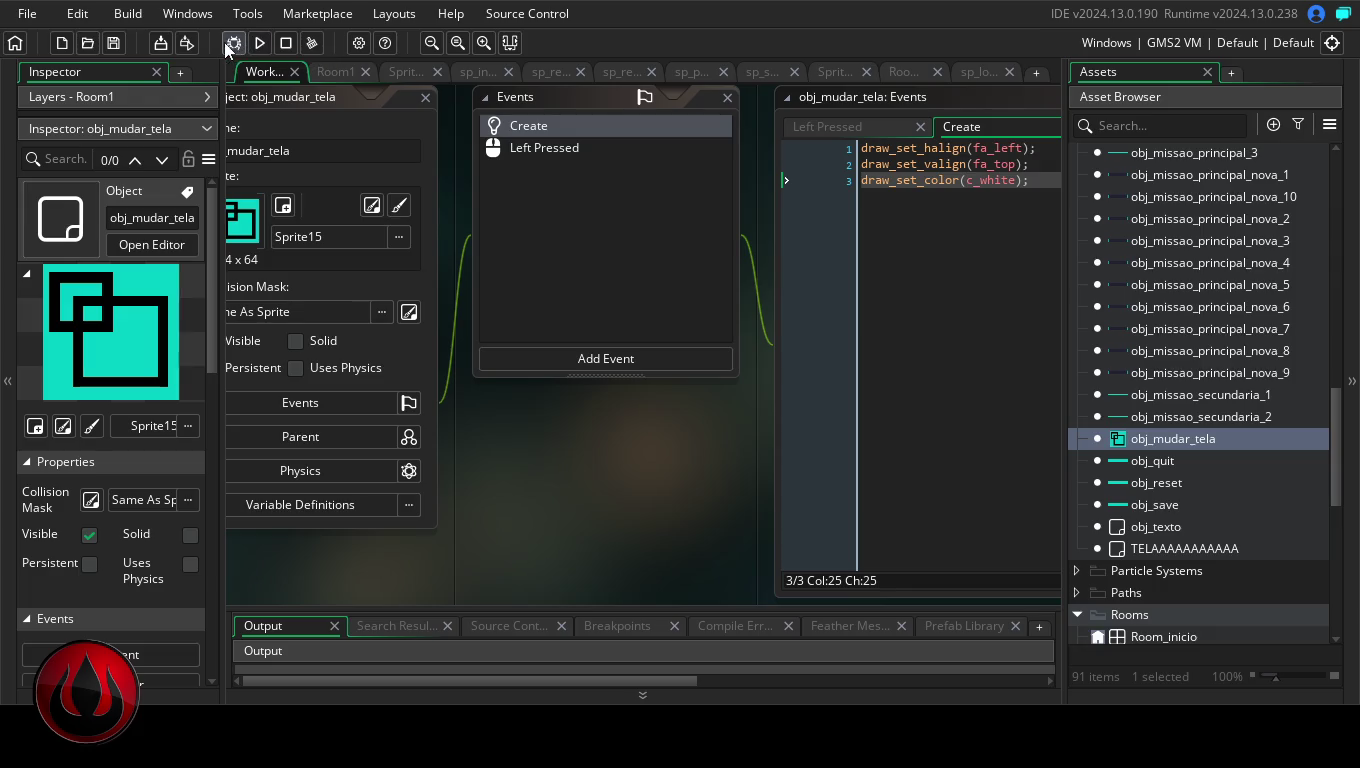
- Create a Windows executable packaged as a zip
click(161, 42)
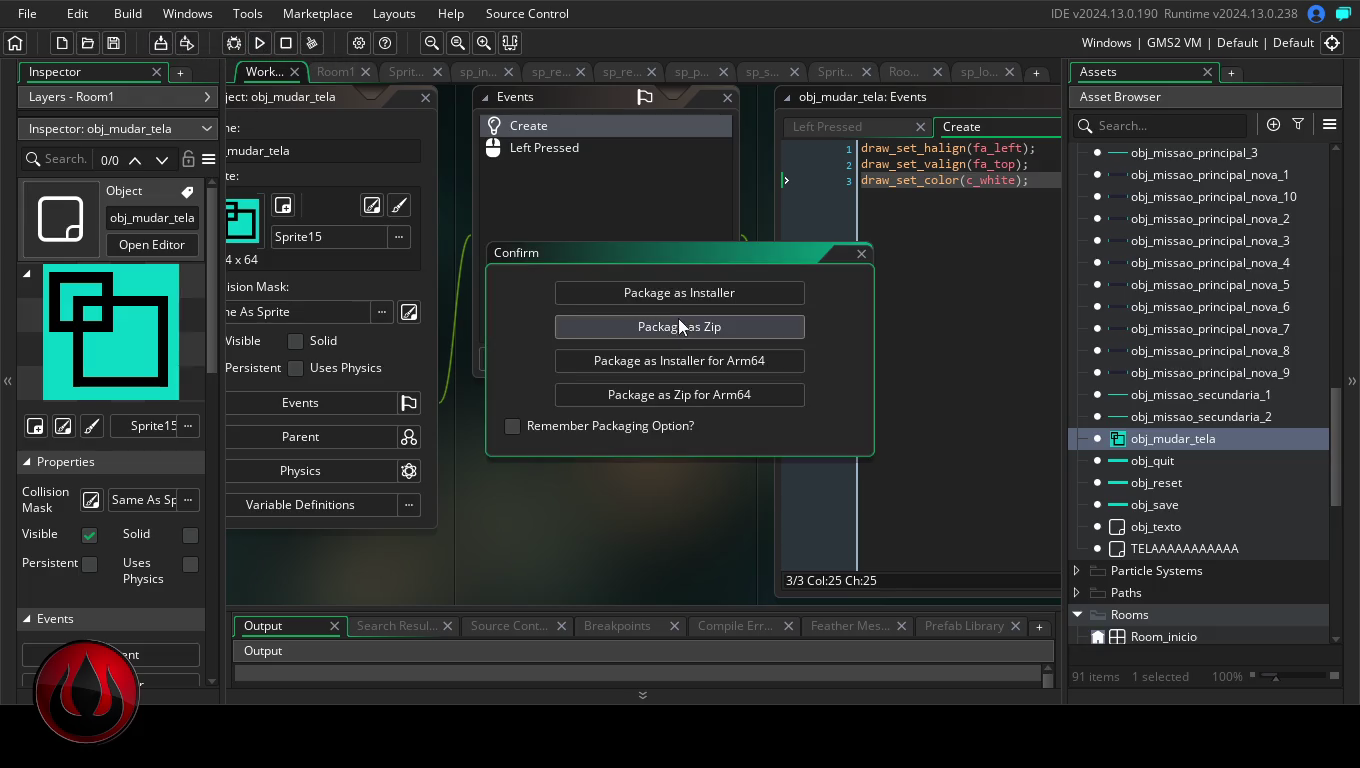
click(732, 326)
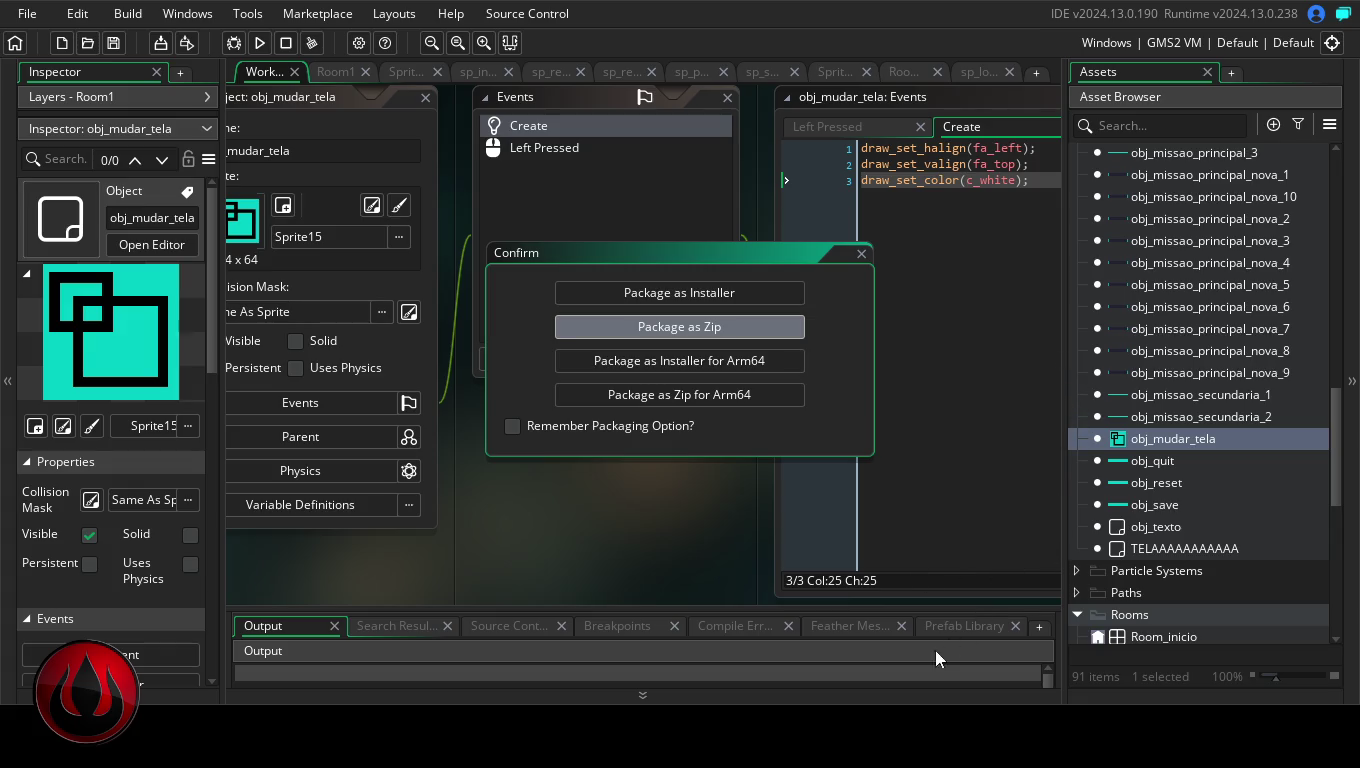
key(Return)
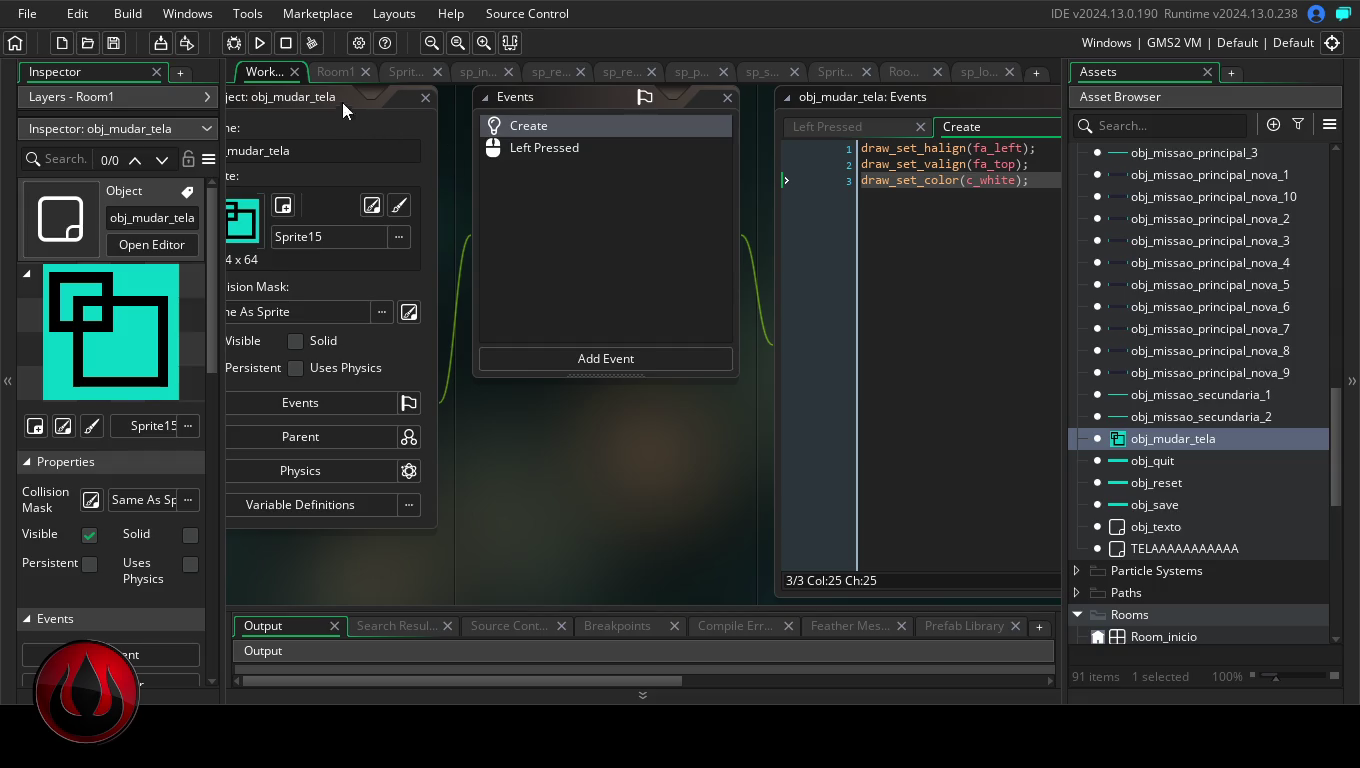
click(360, 43)
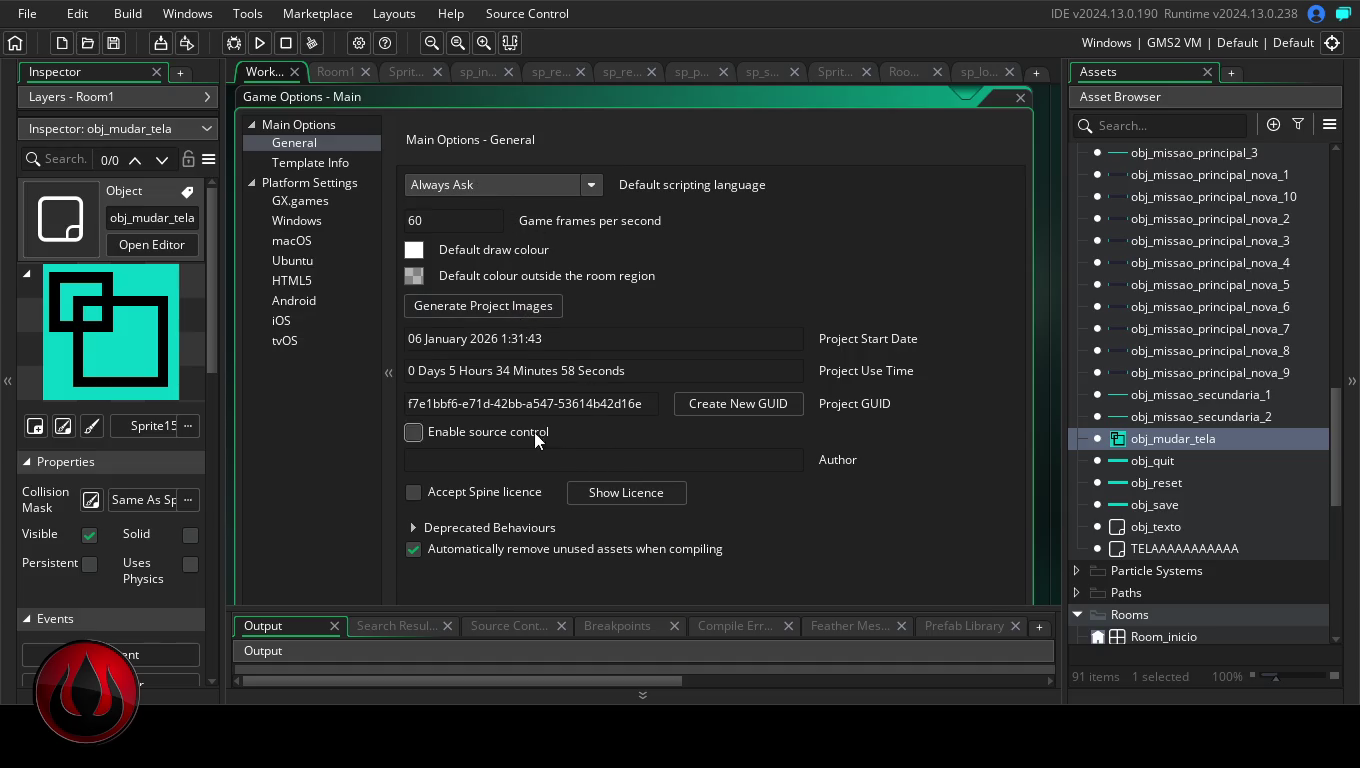
- Change the Windows Display Name from BLANK GAME_5 to LVUP ESTUDO
click(311, 217)
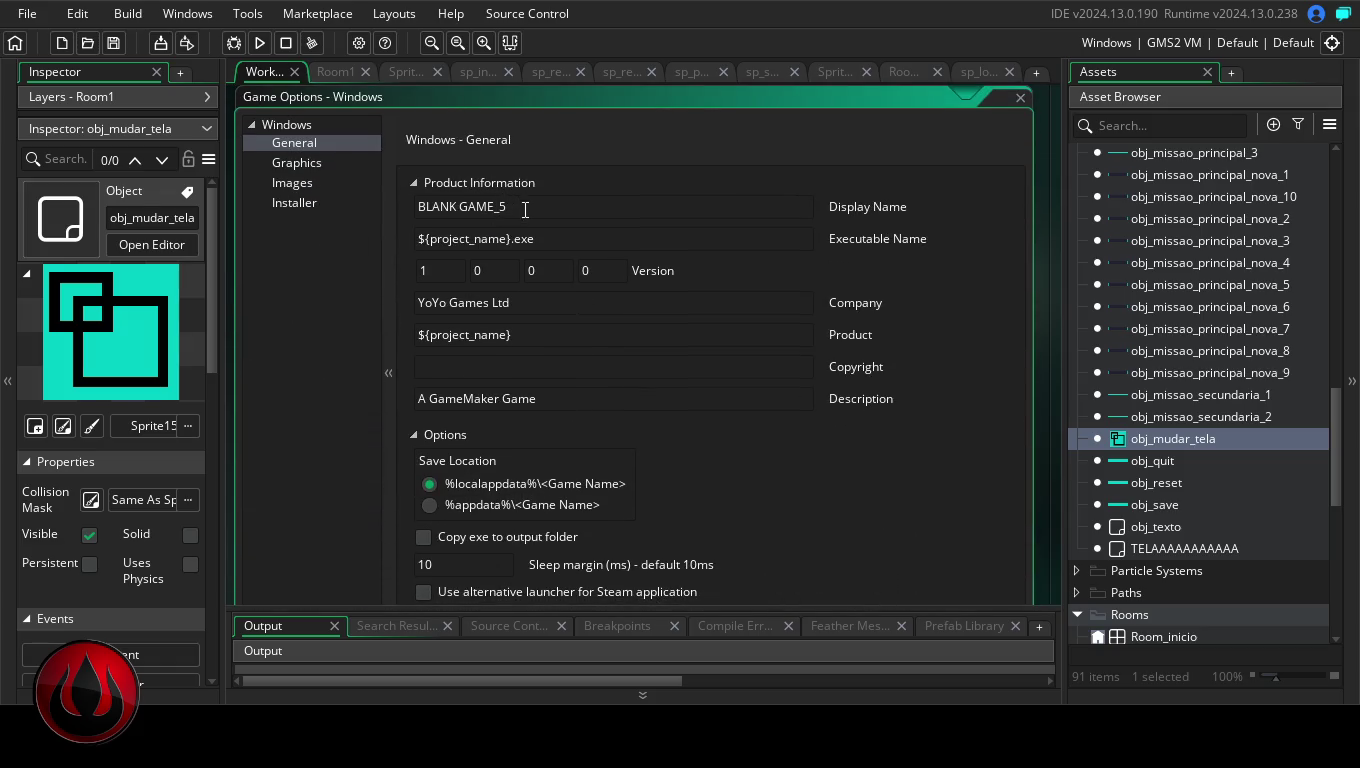
drag(525, 211, 395, 201)
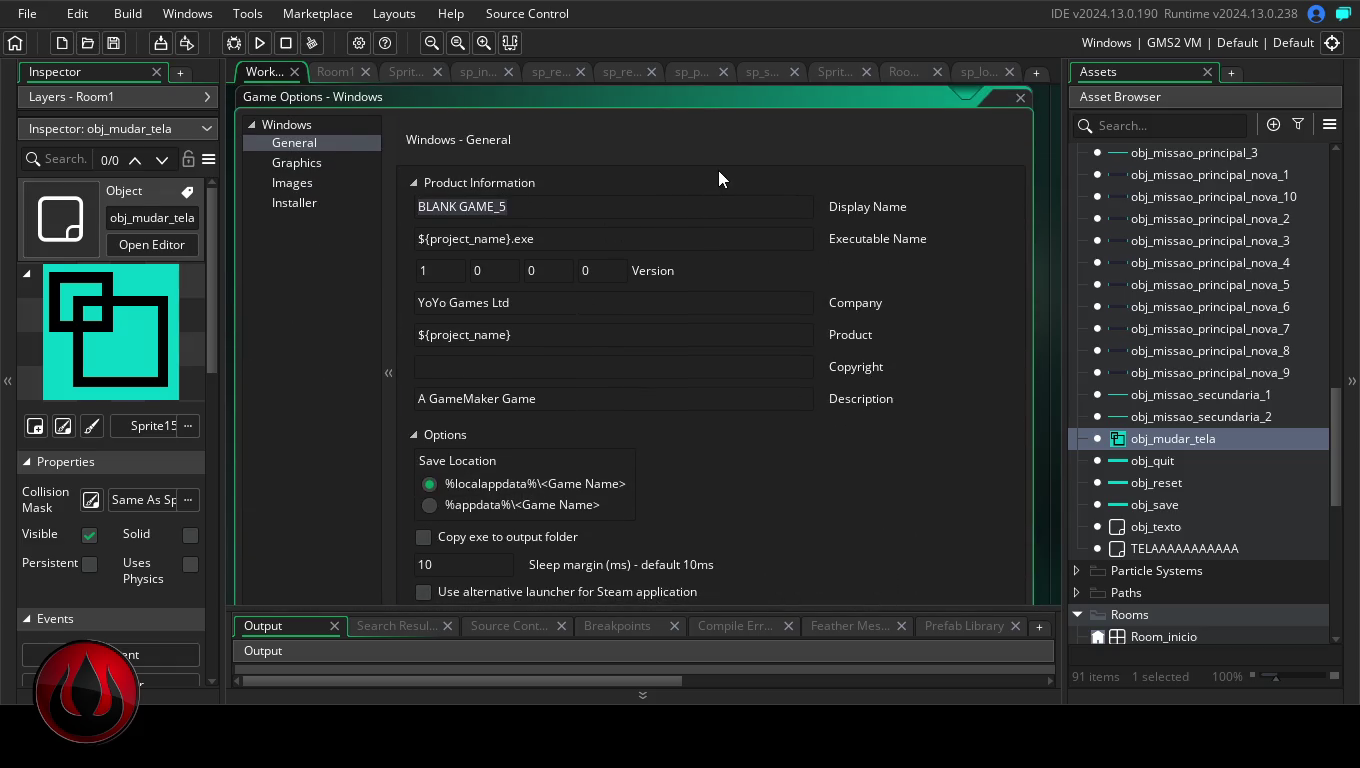
key(BackSpace)
text(M)
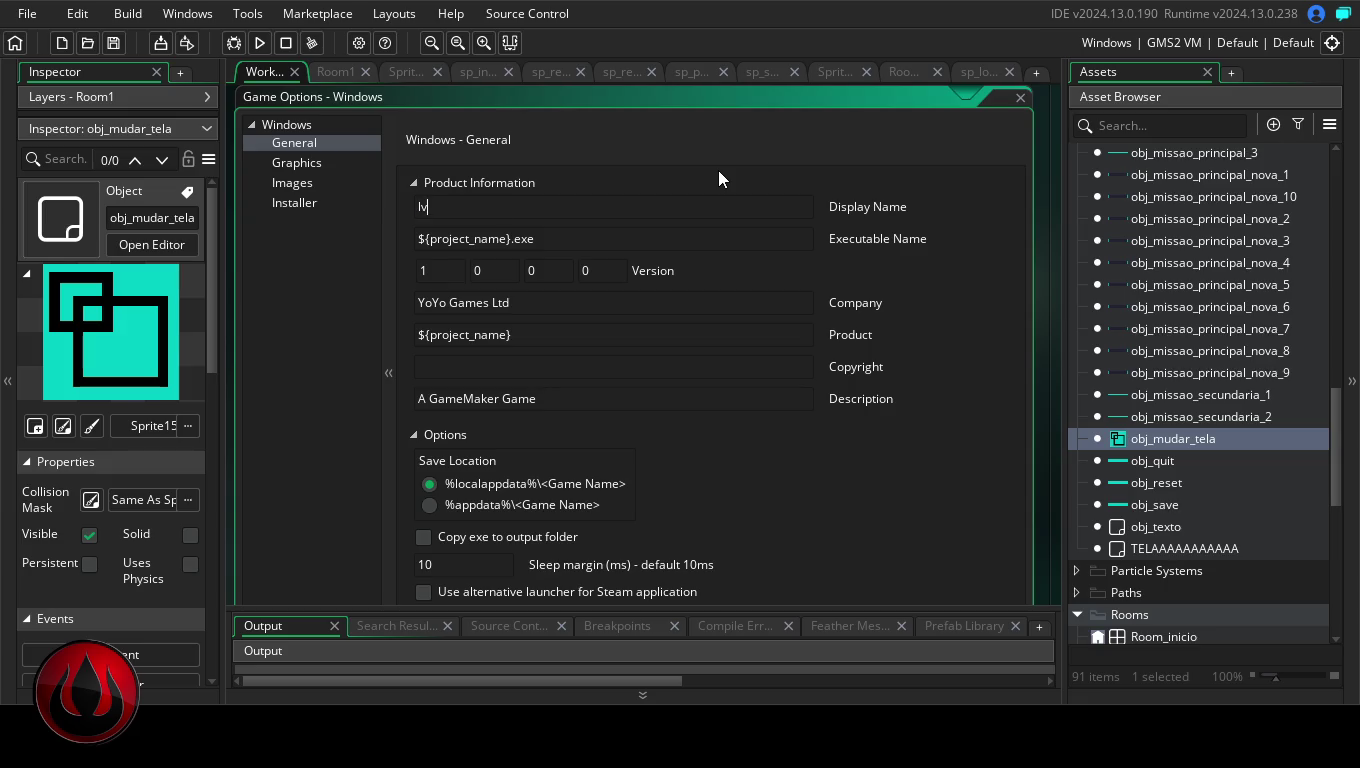
key(BackSpace)
text(LVY)
key(BackSpace)
text(UP)
text( ESTUD)
text(O)
click(296, 163)
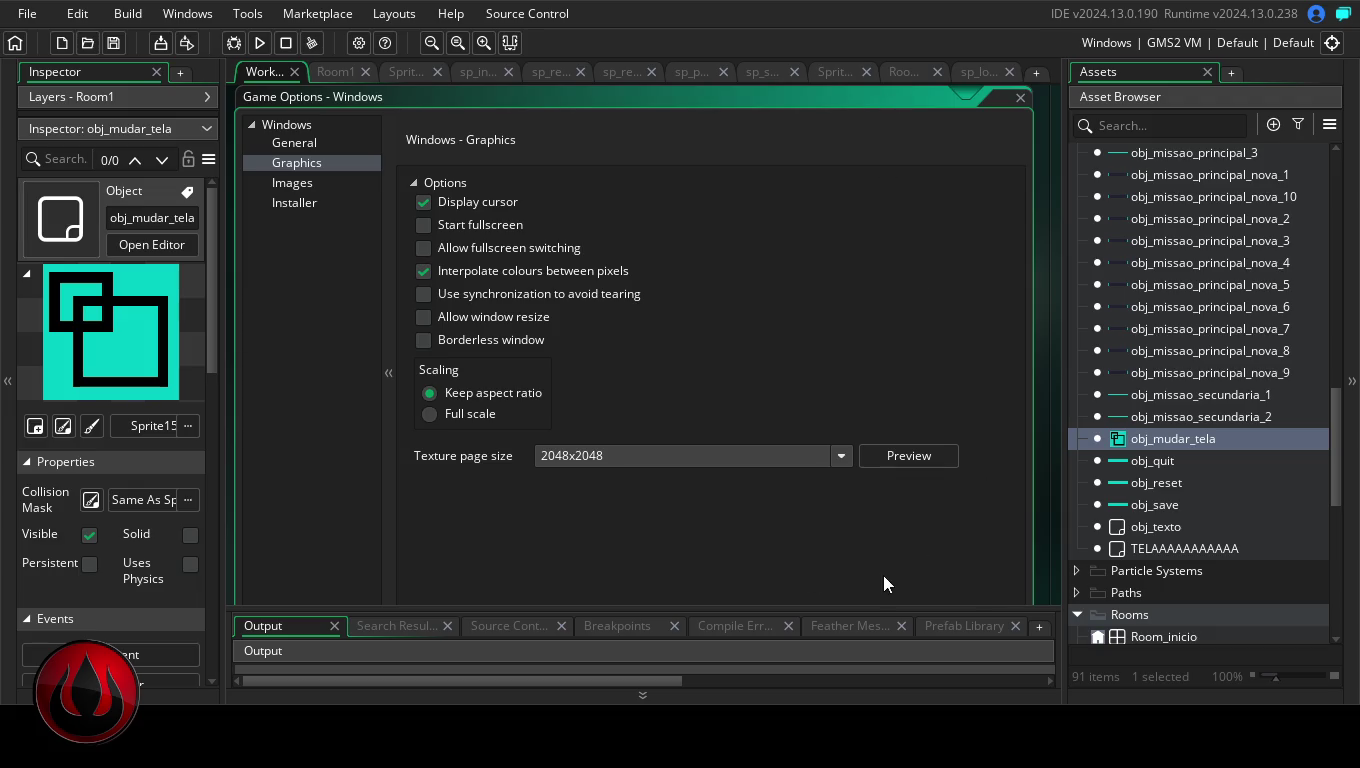
- Collapse the Output panel, then Apply and OK to save the Windows game options
drag(791, 604, 806, 650)
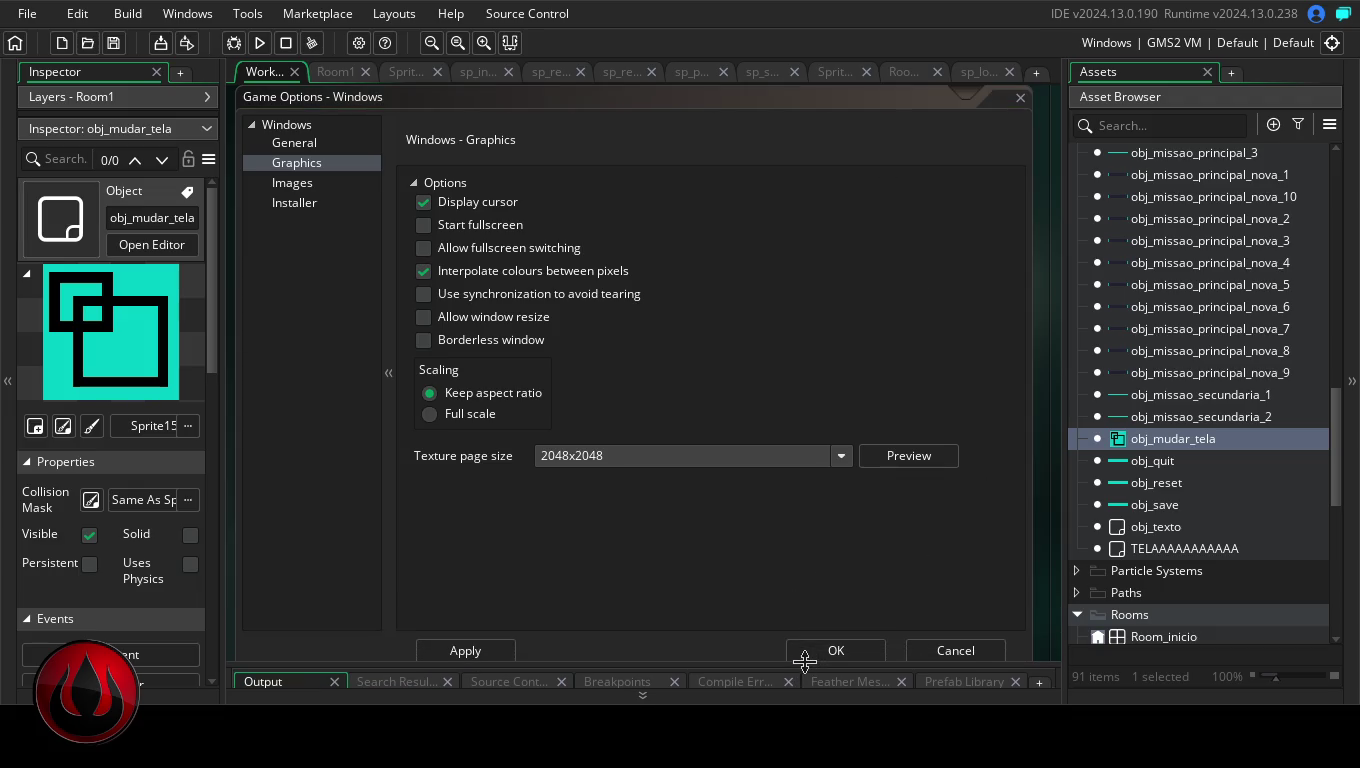
click(469, 651)
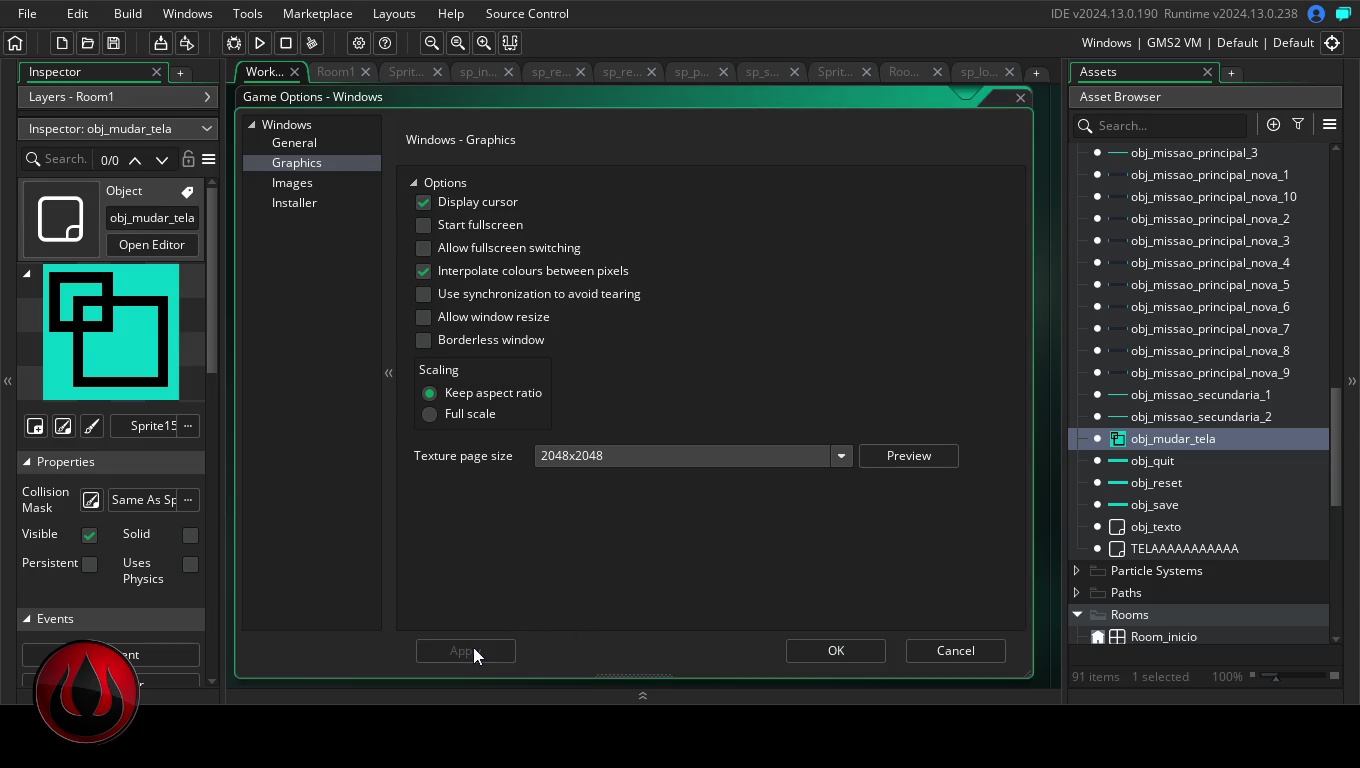
click(830, 650)
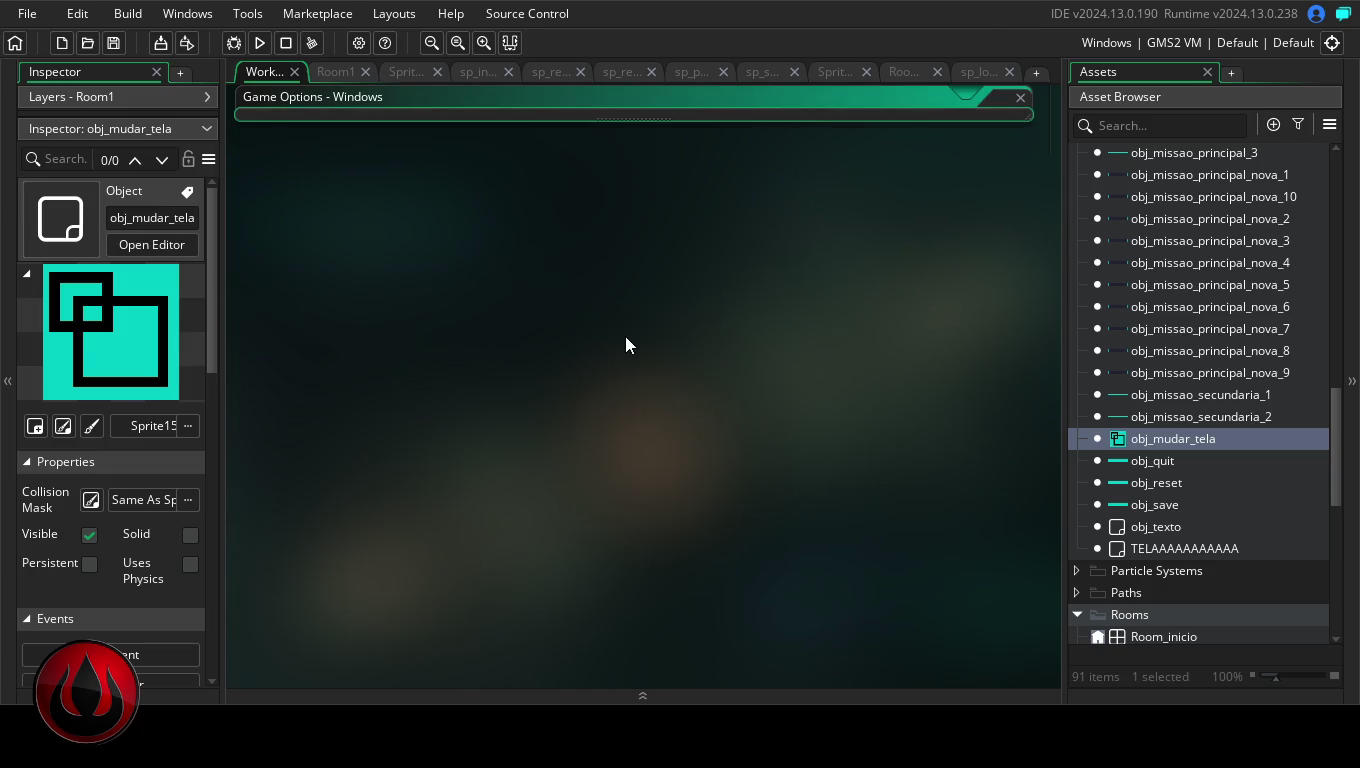
click(190, 14)
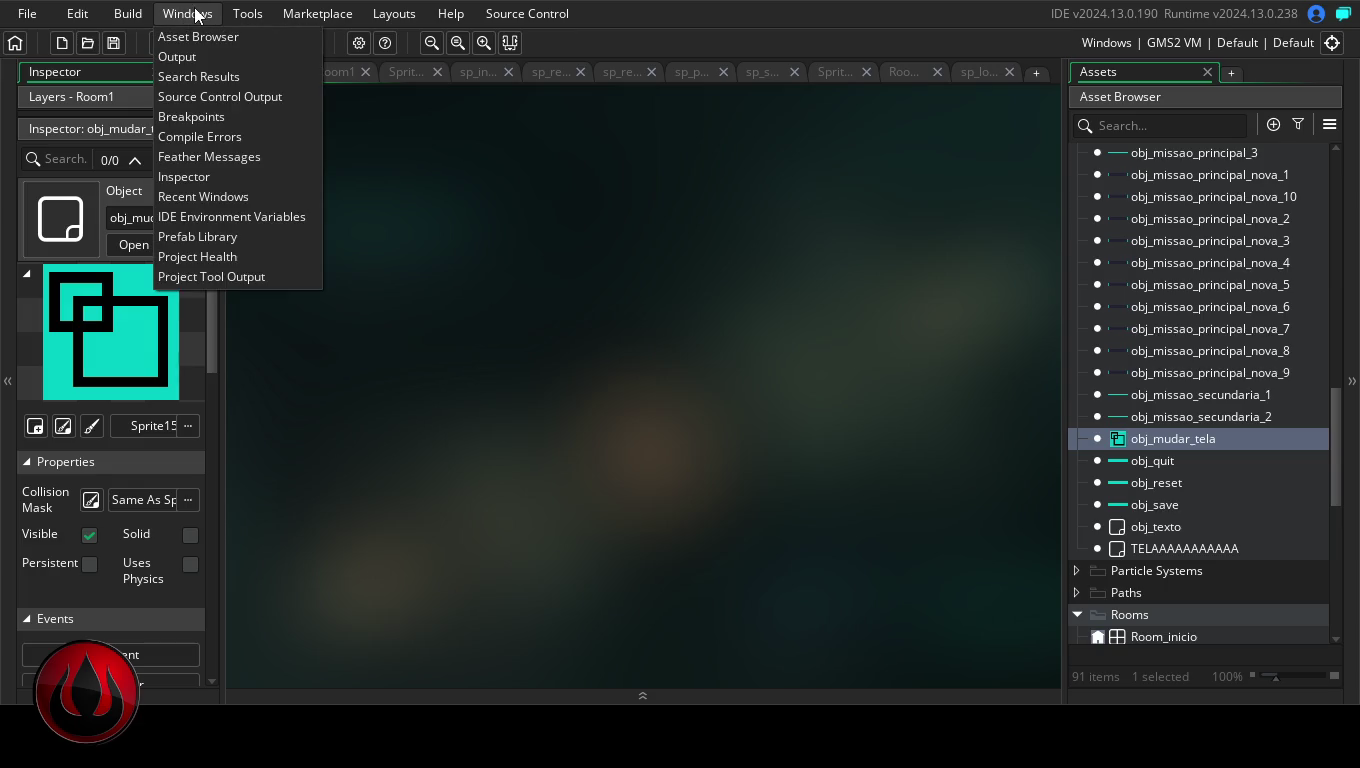
- Create a Windows executable of the game, choosing the Package as Zip option
click(530, 222)
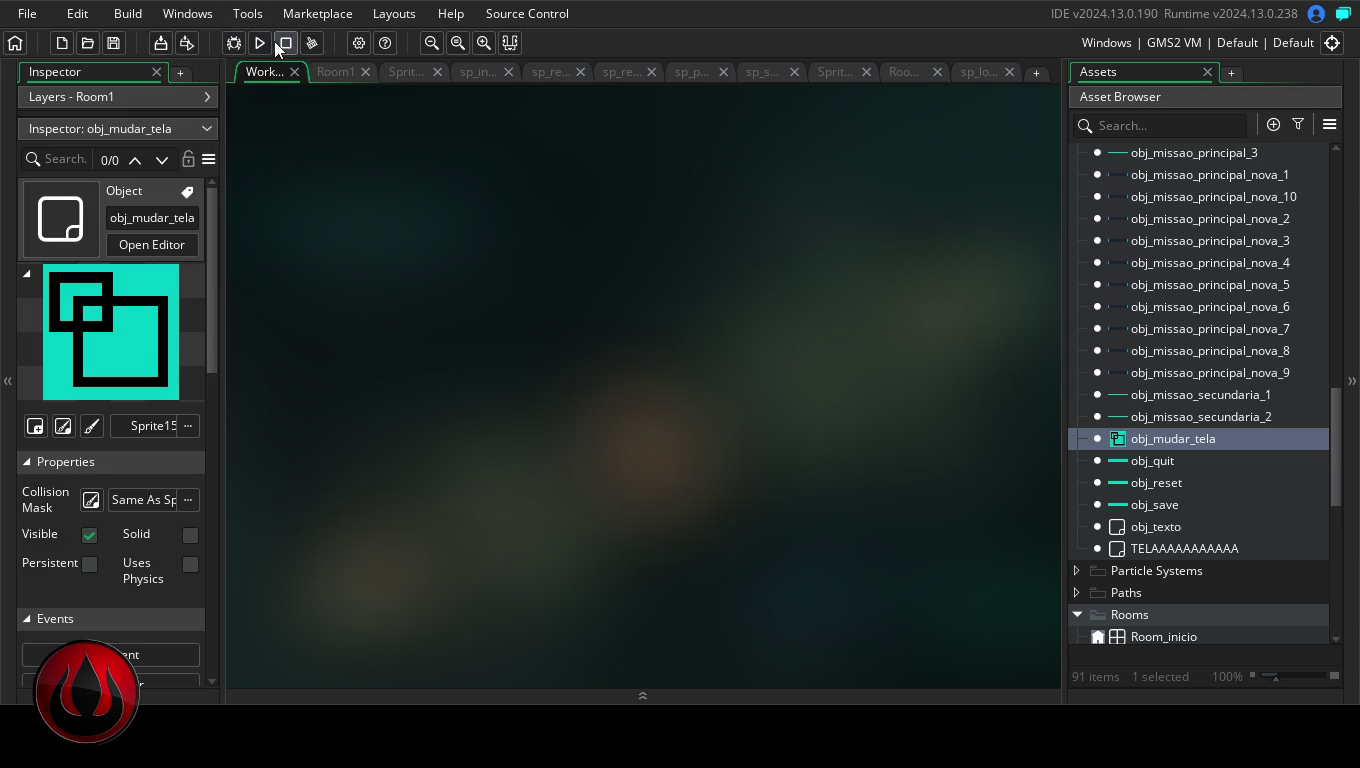
click(166, 38)
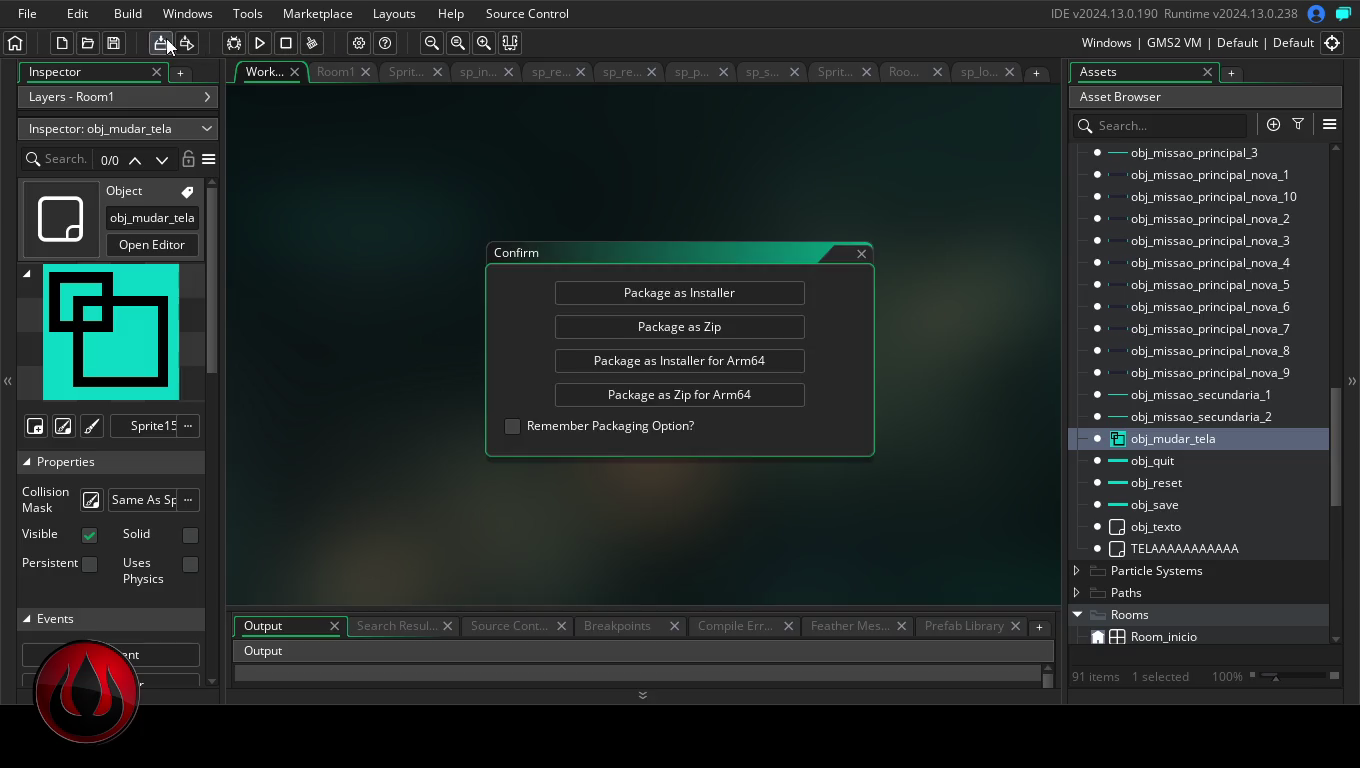
click(615, 328)
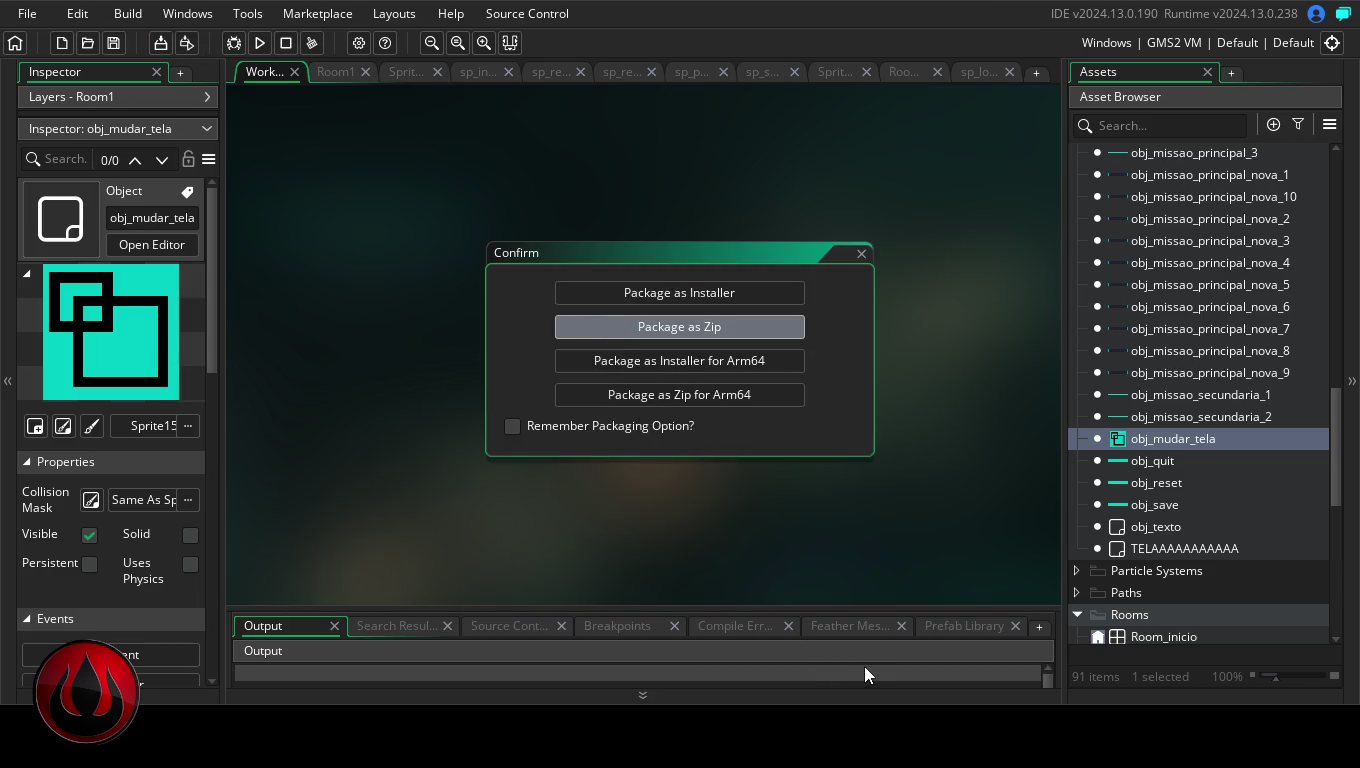
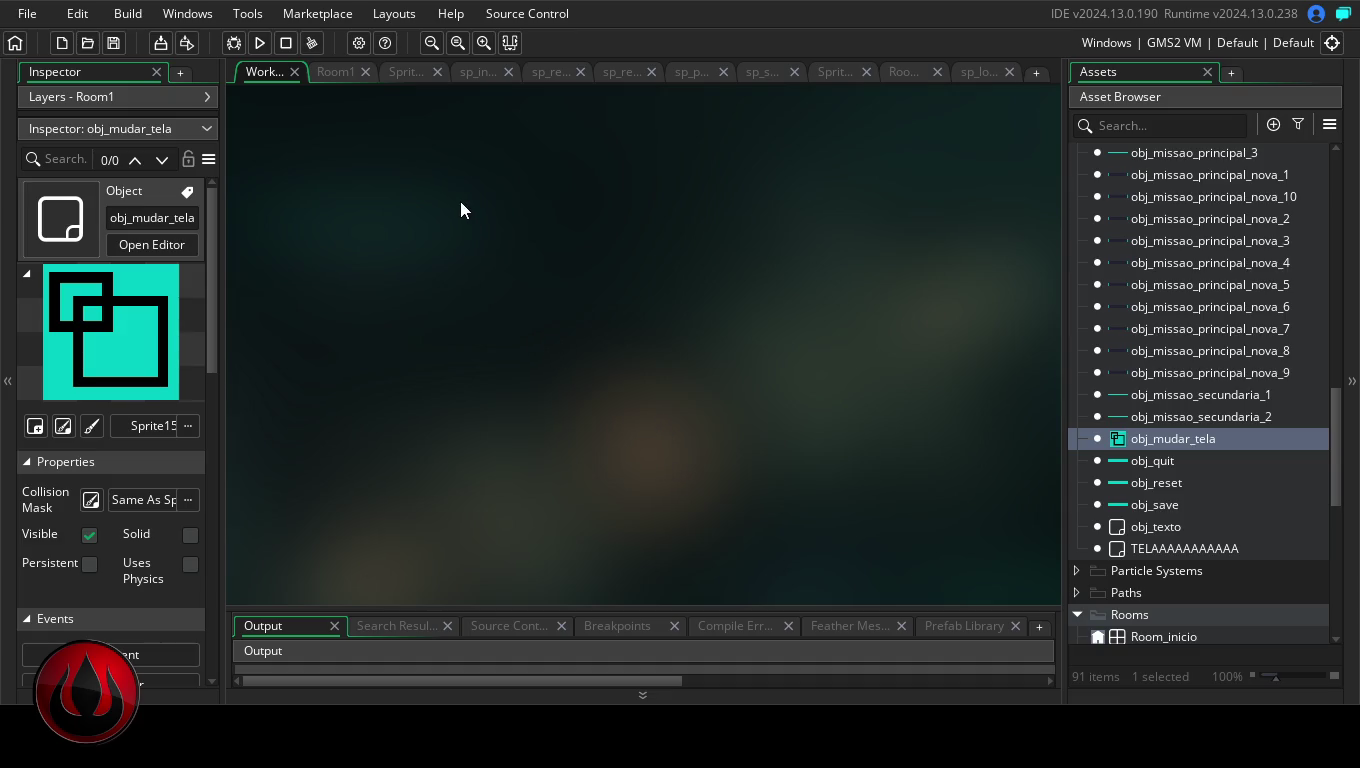
- Build and run the game to test the current project
click(260, 42)
click(20, 13)
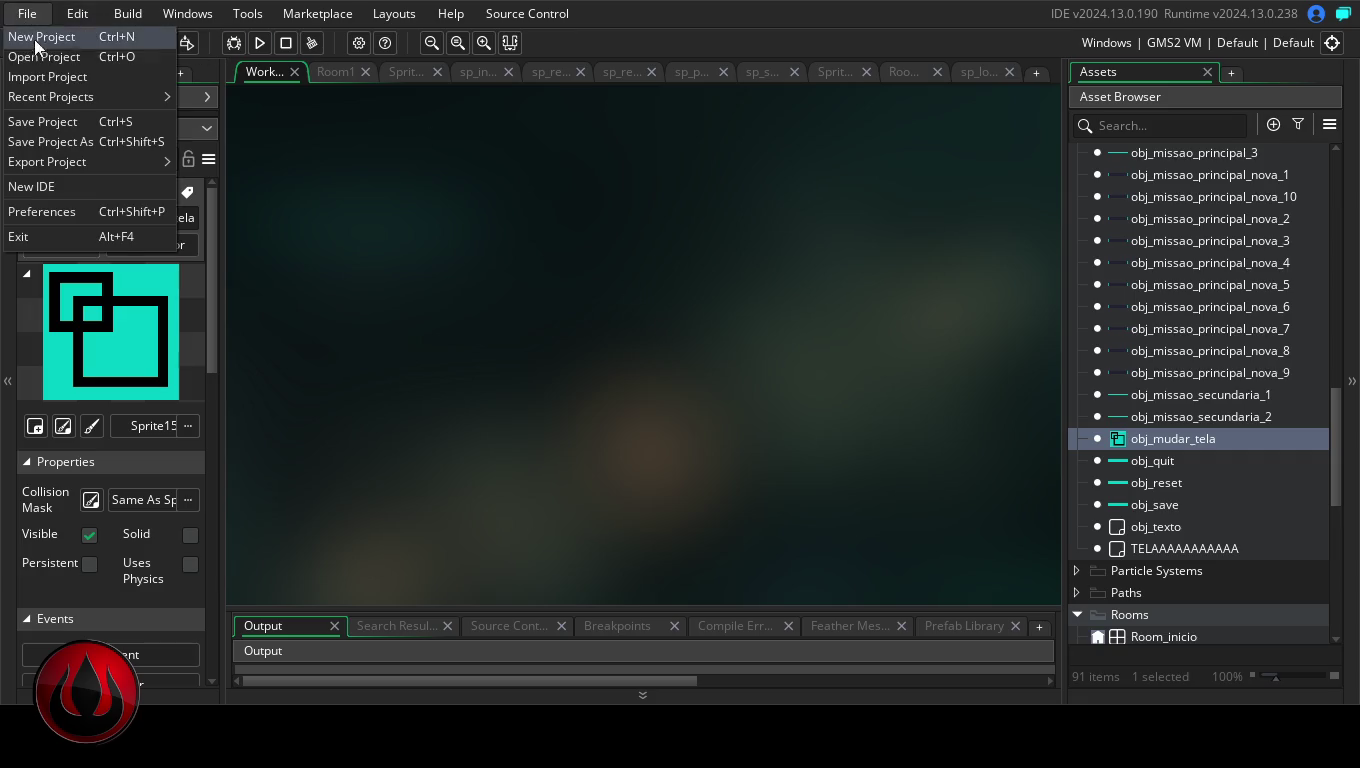
- Rebuild and run the game again, then bring obj_mudar_tela's Sprite15 into the sprite editor
click(438, 203)
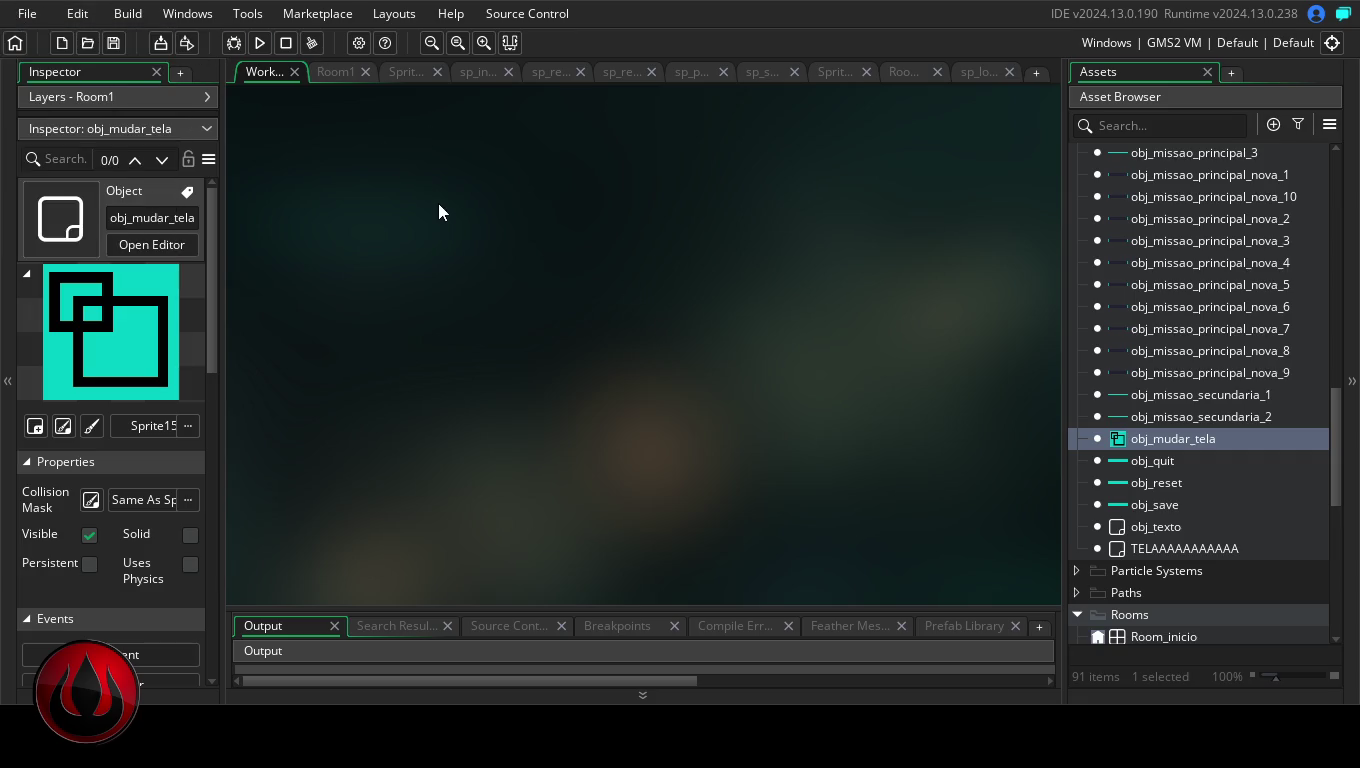
click(253, 42)
click(870, 79)
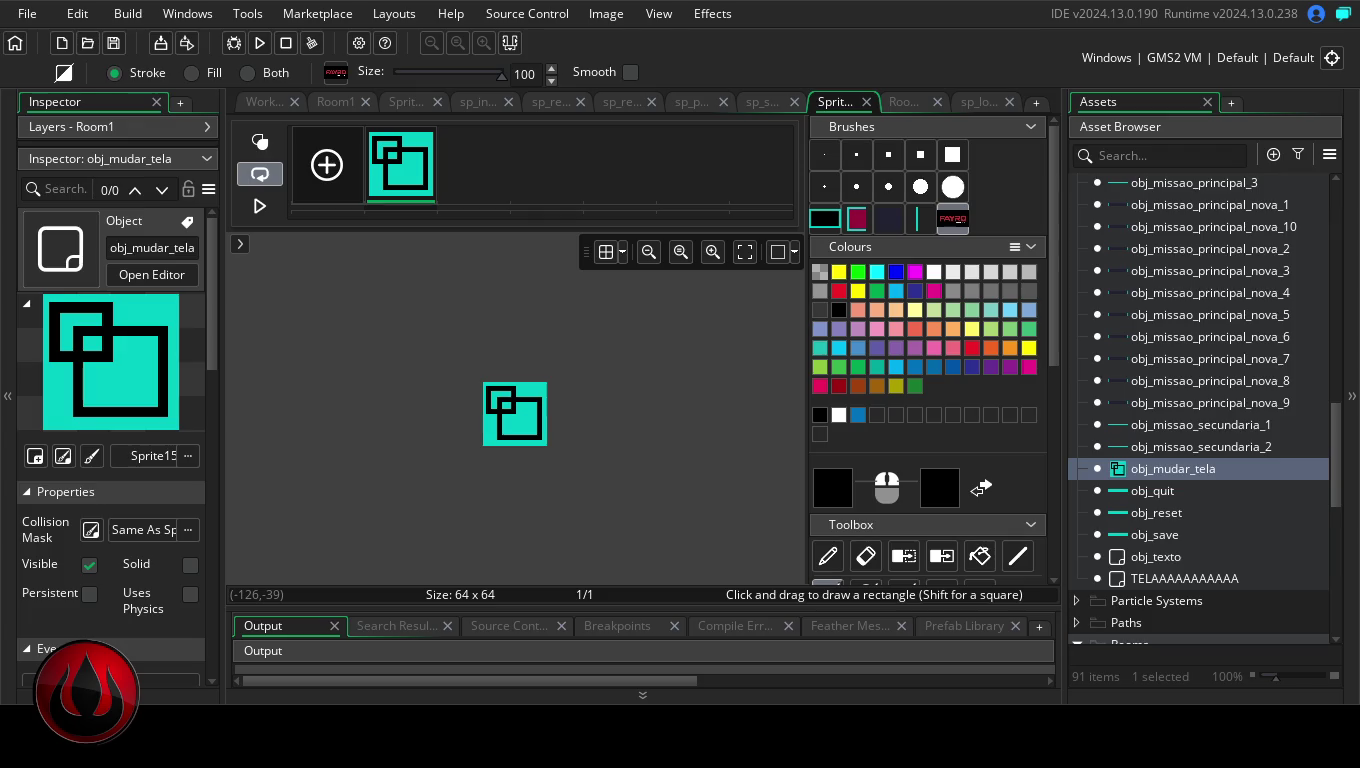
- Use Ctrl+Z in Sprite15 to darken the strip along the inner square's lower edge
key(ctrl+z)
click(27, 14)
- Save the whole project and look through the menus and build target list
click(47, 122)
click(190, 15)
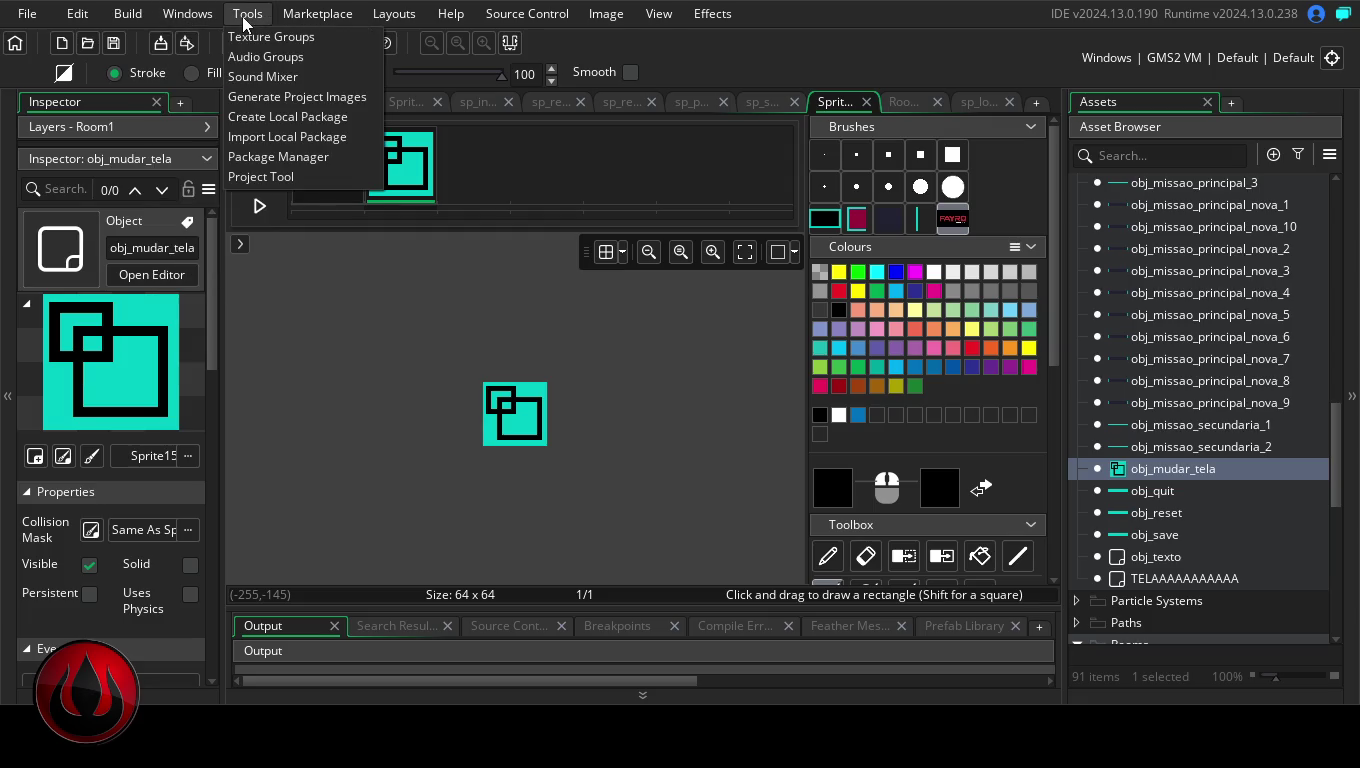
click(241, 14)
click(486, 322)
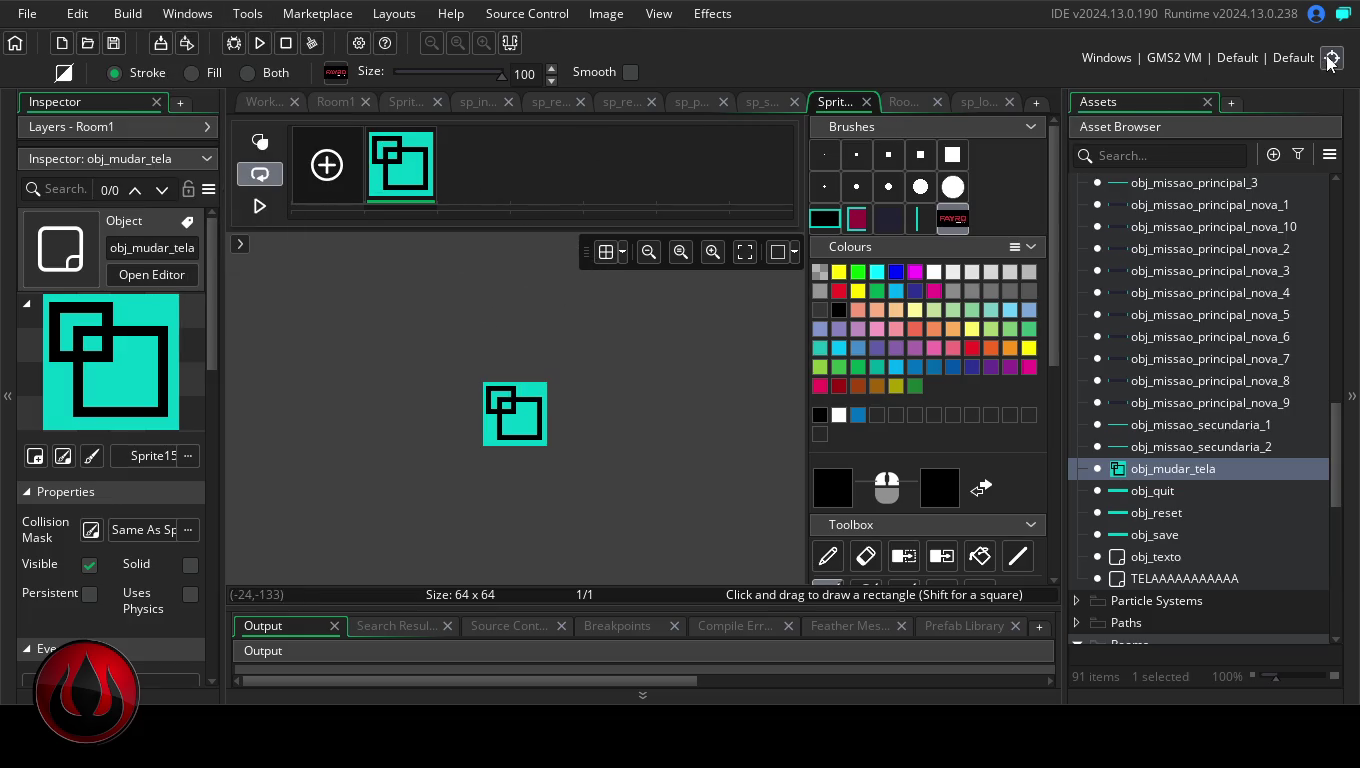
click(1333, 58)
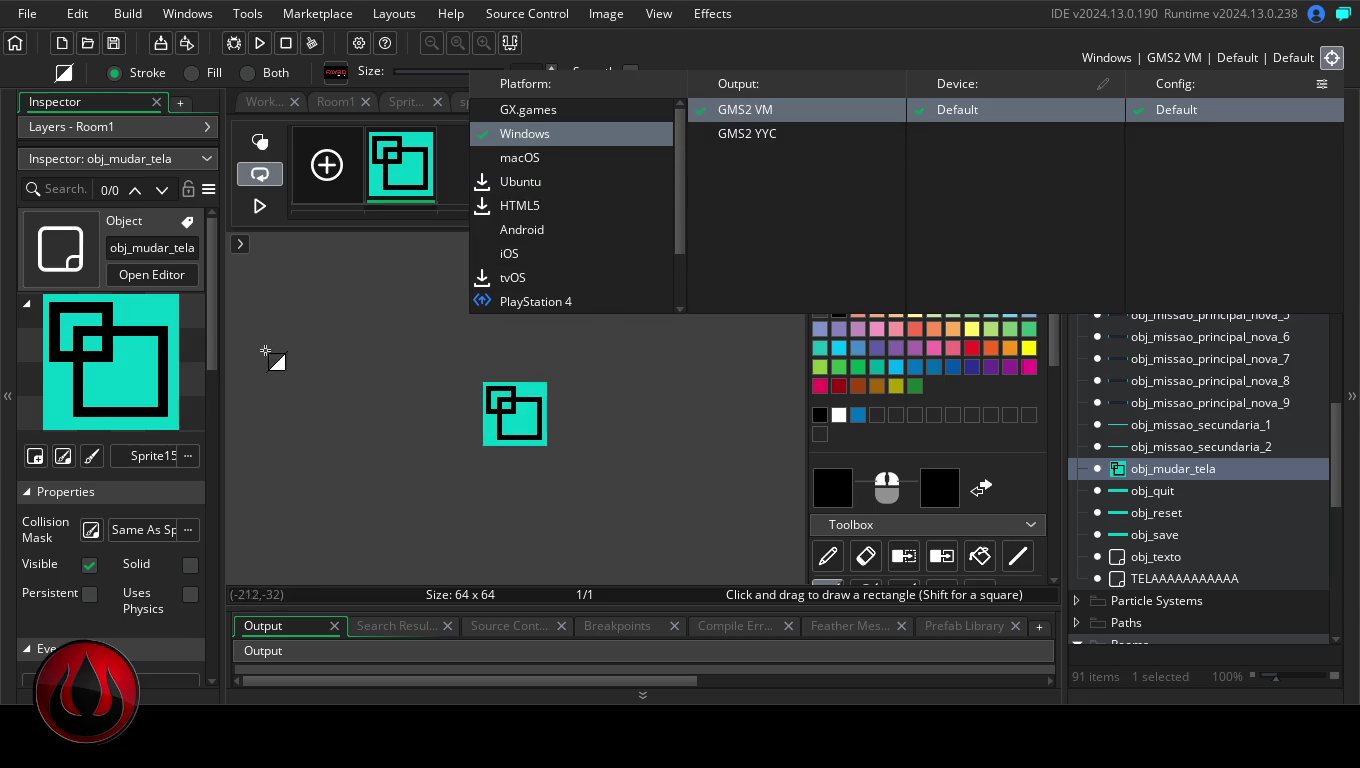
click(331, 300)
- Close the Sprite15 and sp_logo editors and bring up the Game Options window
click(867, 102)
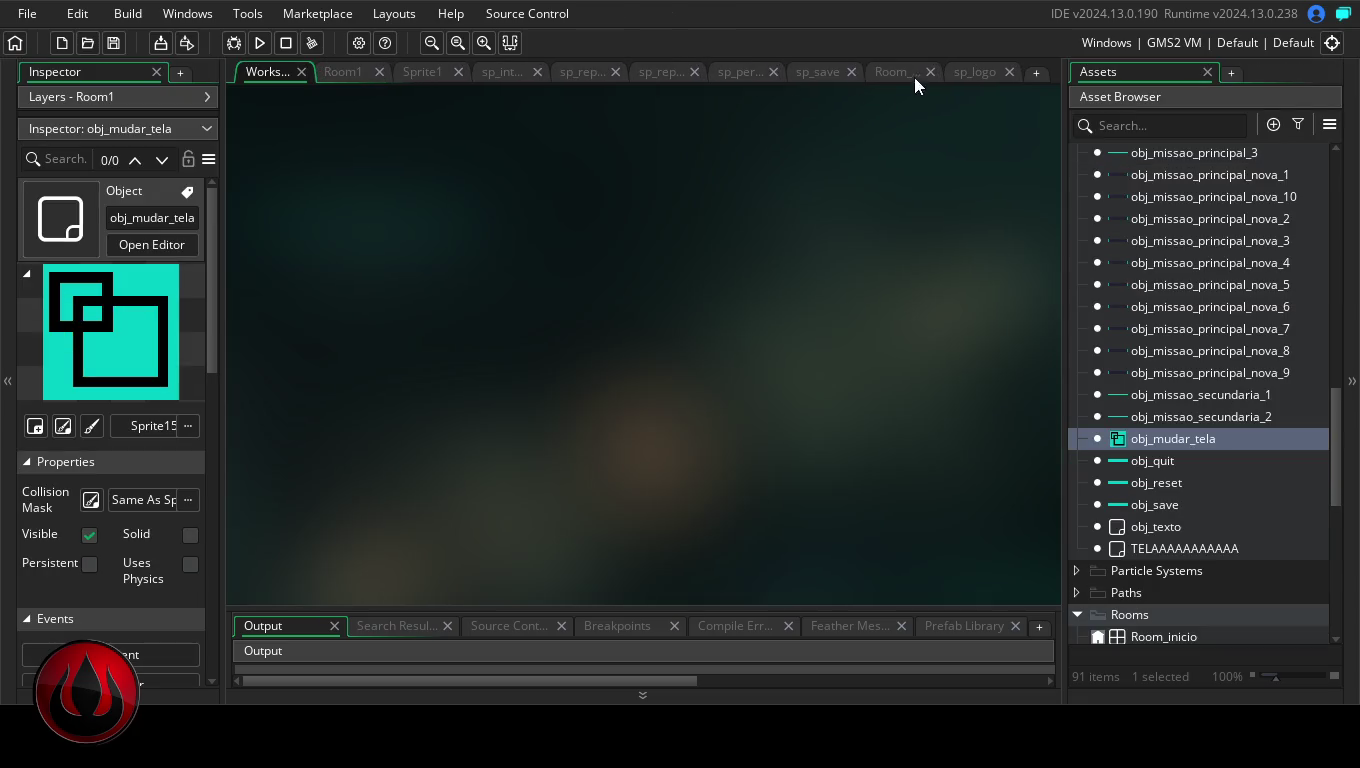
click(1008, 72)
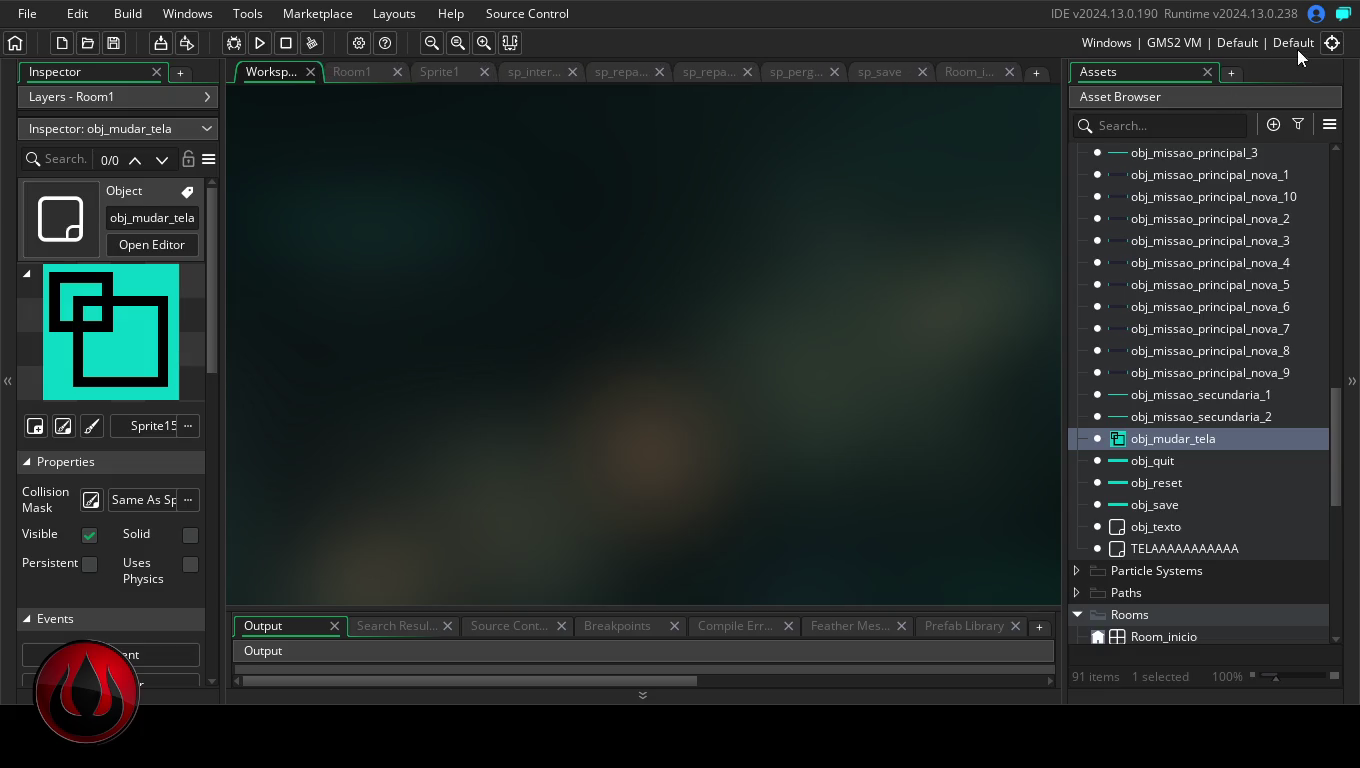
click(1332, 43)
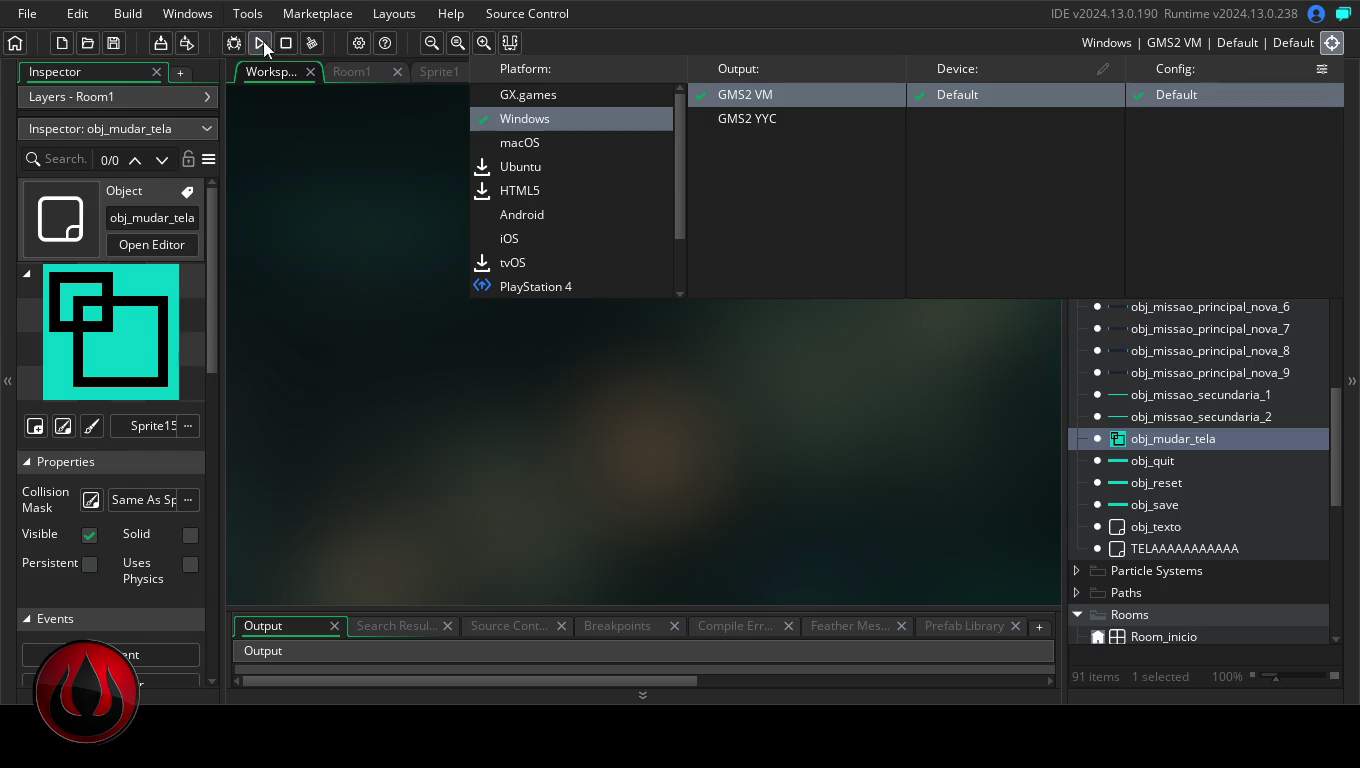
click(361, 44)
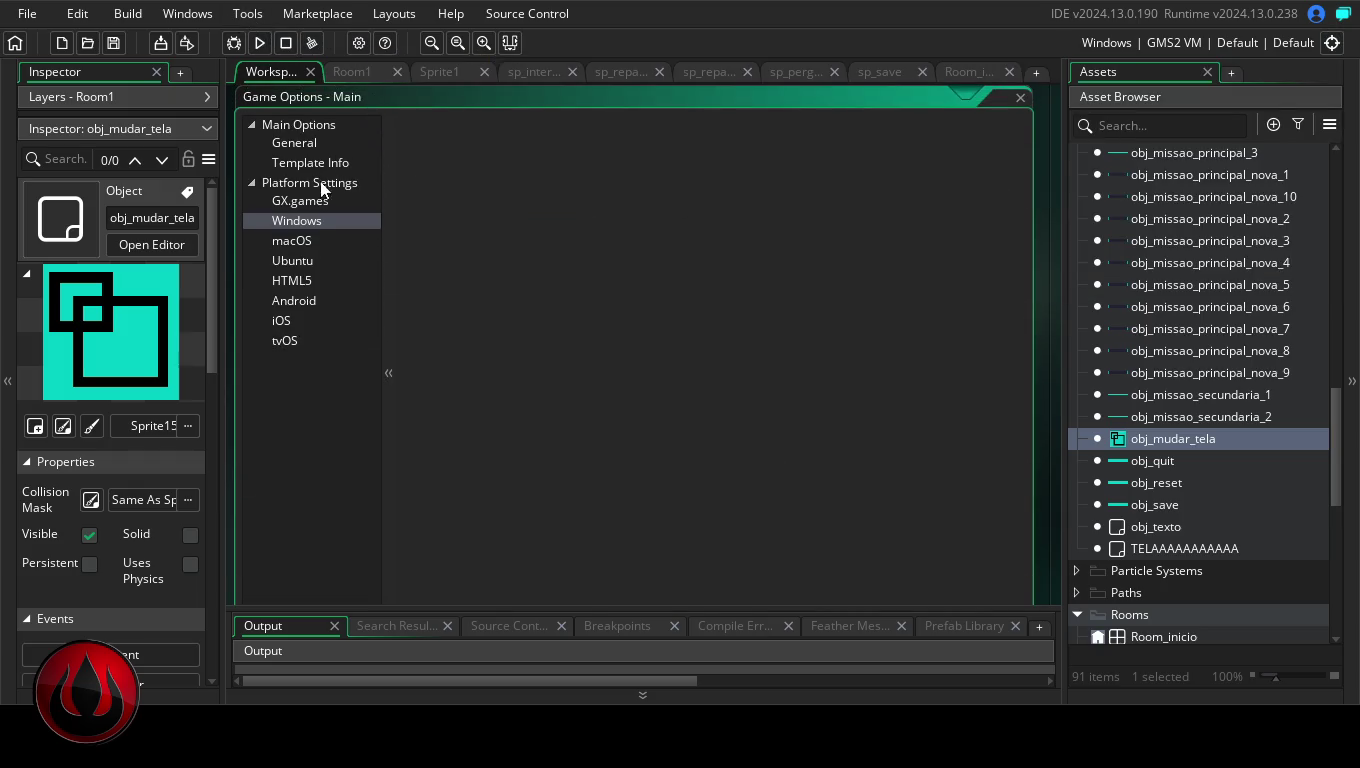
- Move from the macOS settings to the Windows General page showing display name LVUP ESTUDO
click(305, 240)
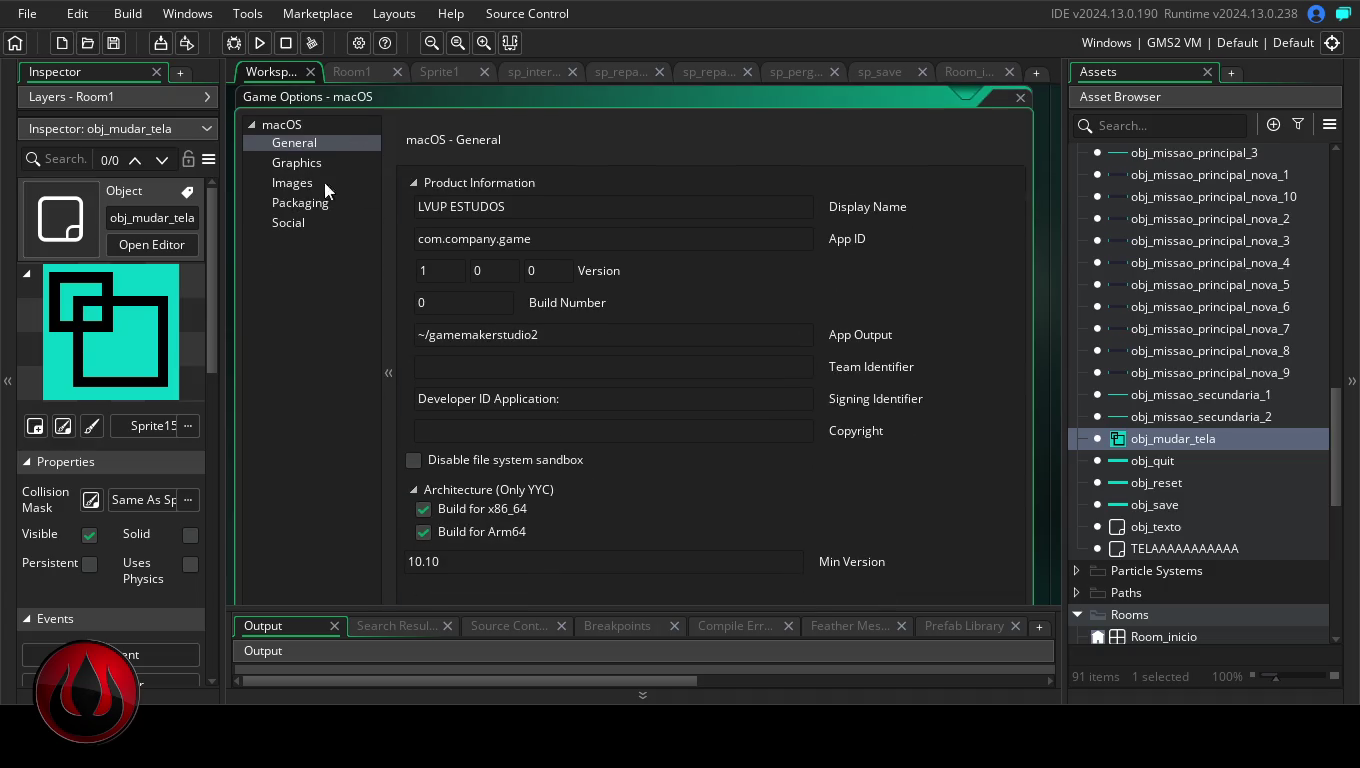
click(263, 121)
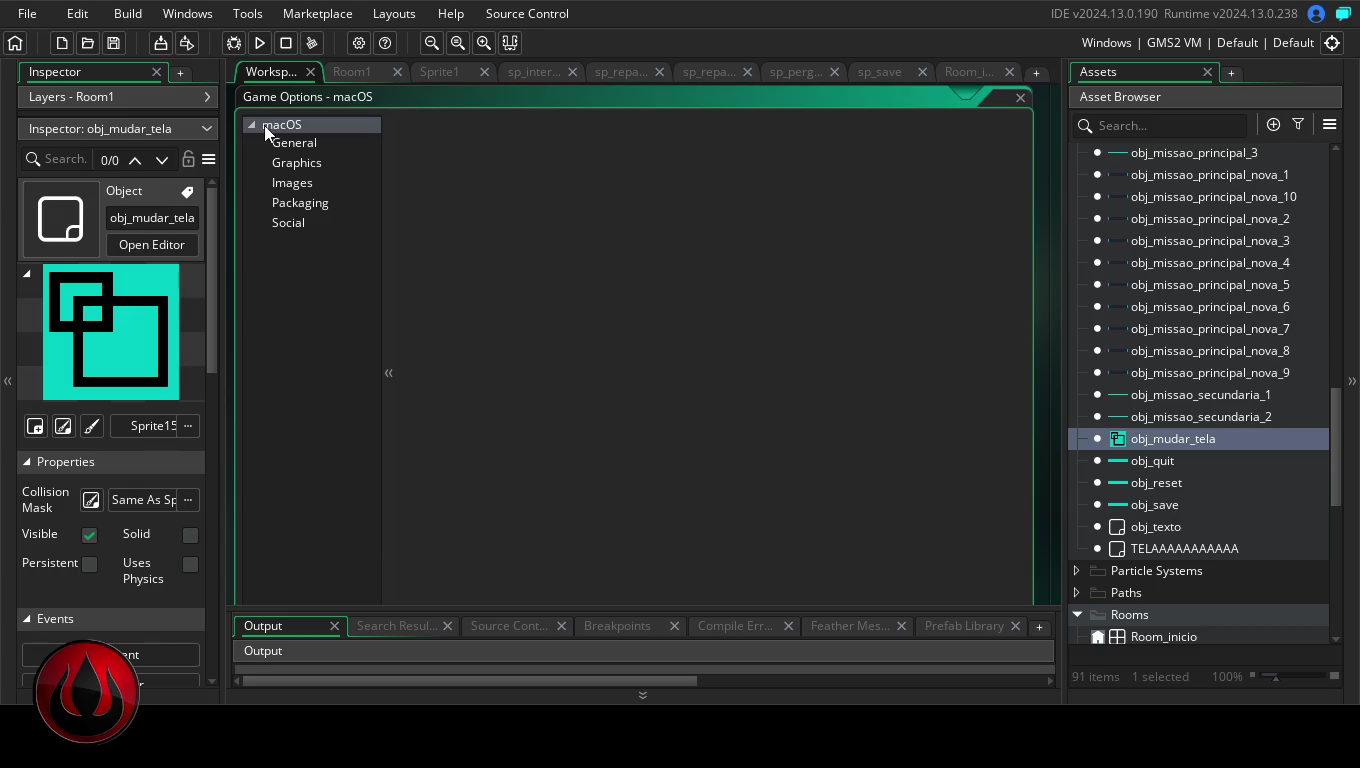
click(358, 42)
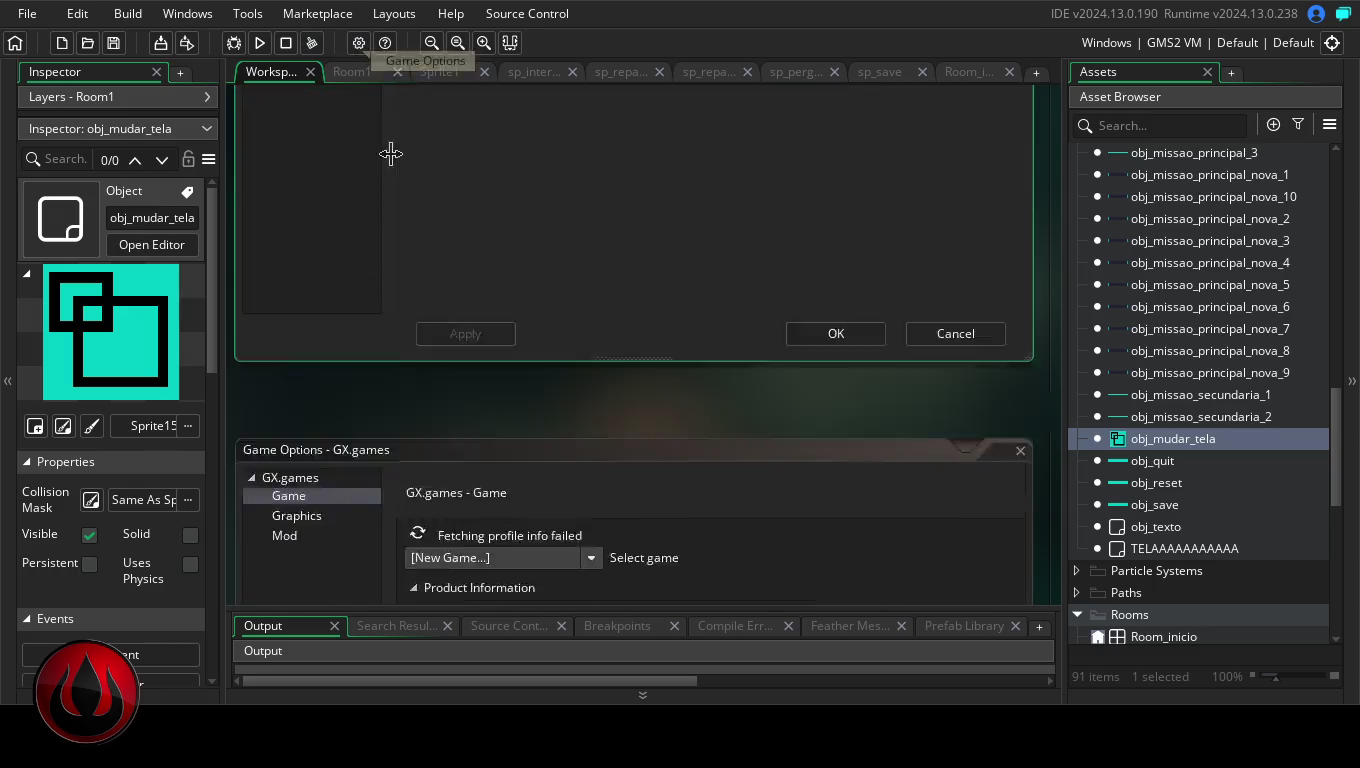
click(317, 218)
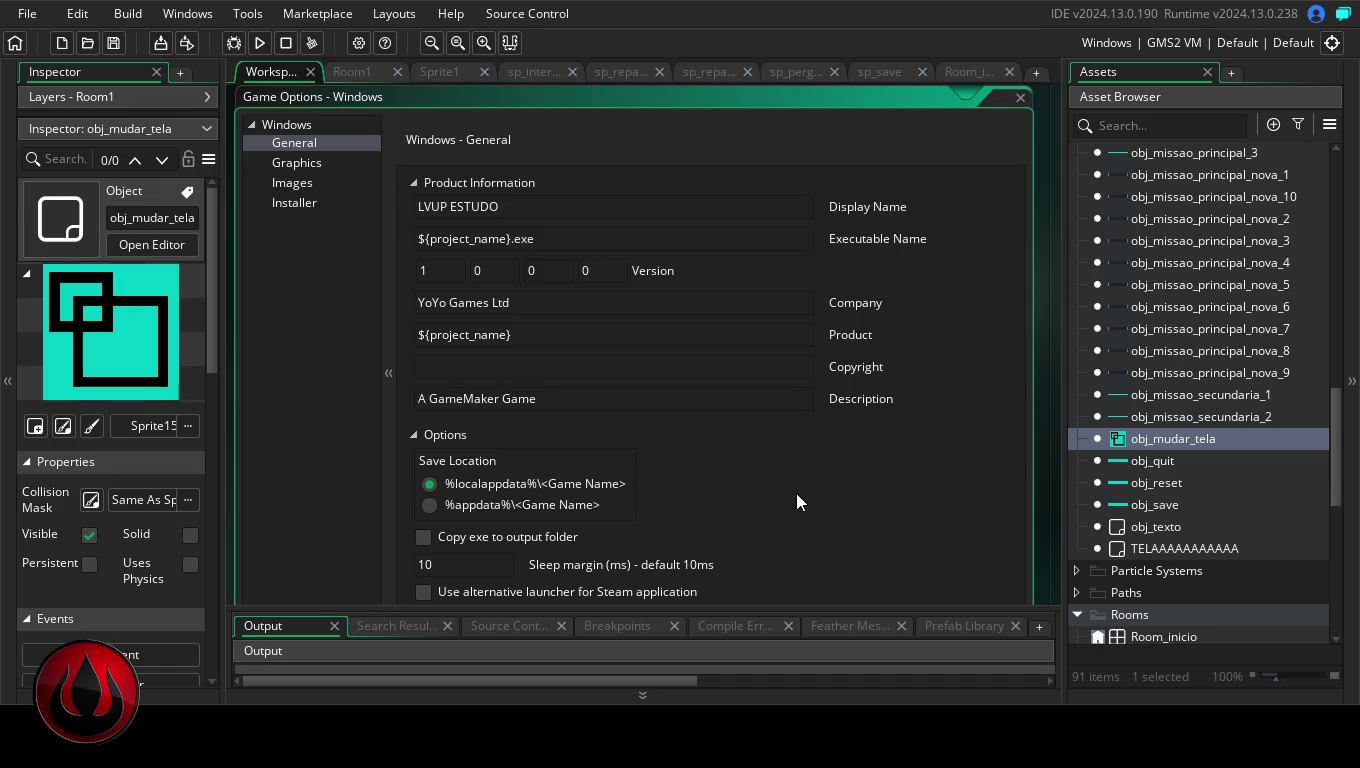
- Review the Windows General, Graphics, Images and Installer pages, then reload the Main options tree
key(Tab)
key(Tab)
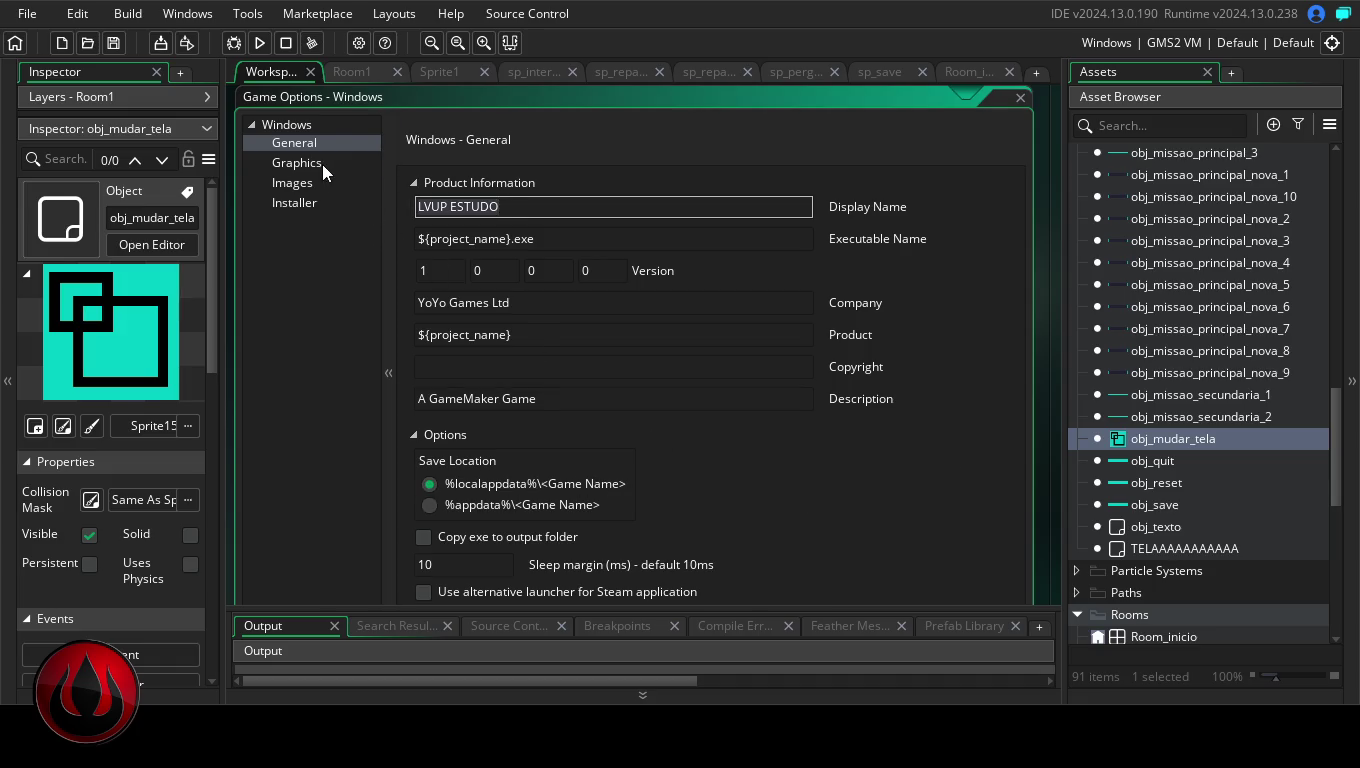
click(322, 164)
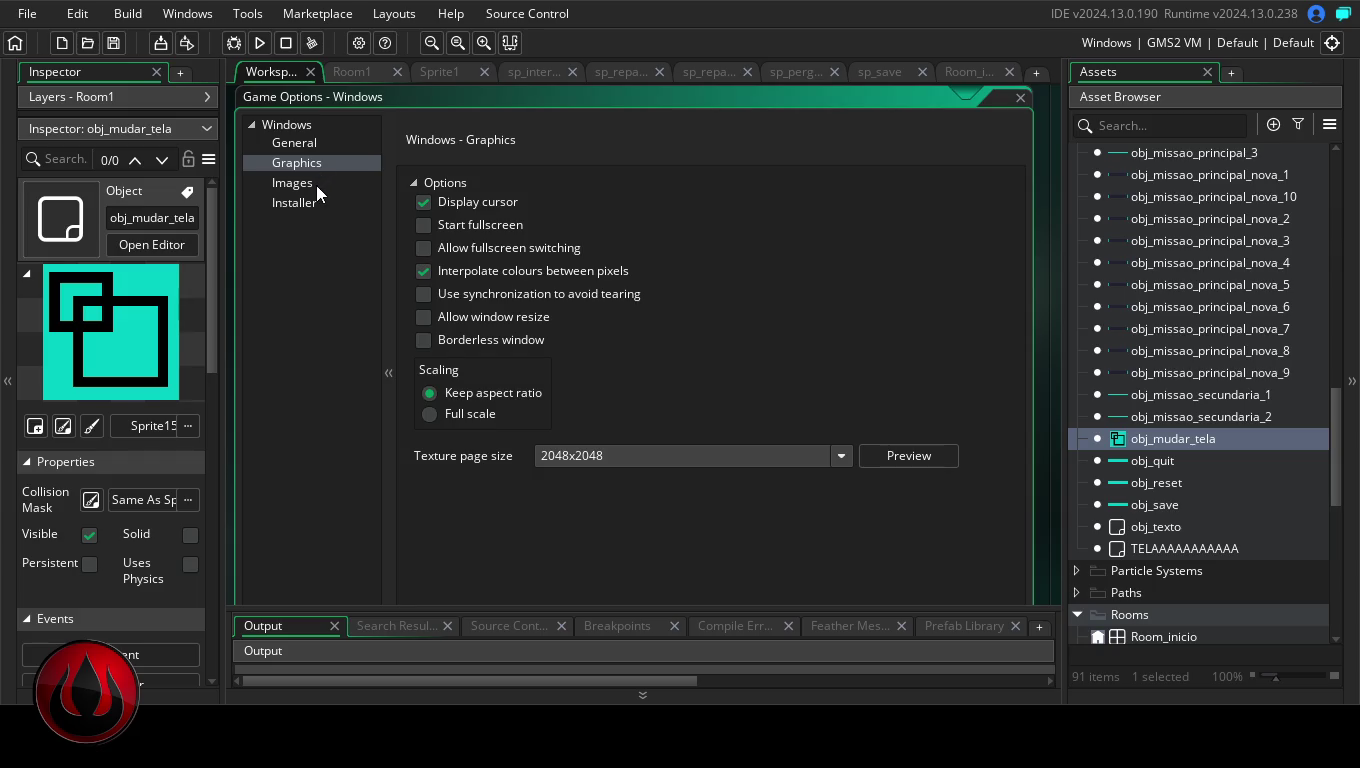
click(316, 184)
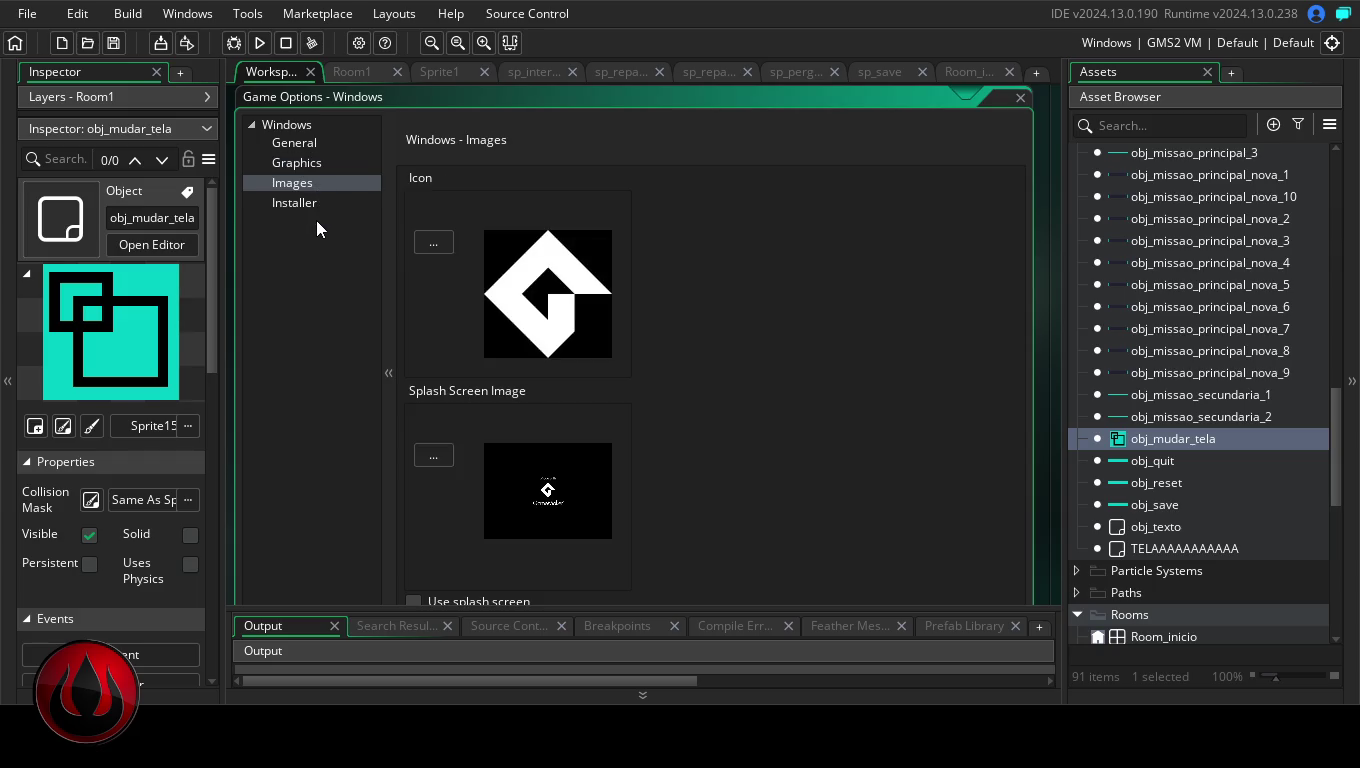
click(310, 202)
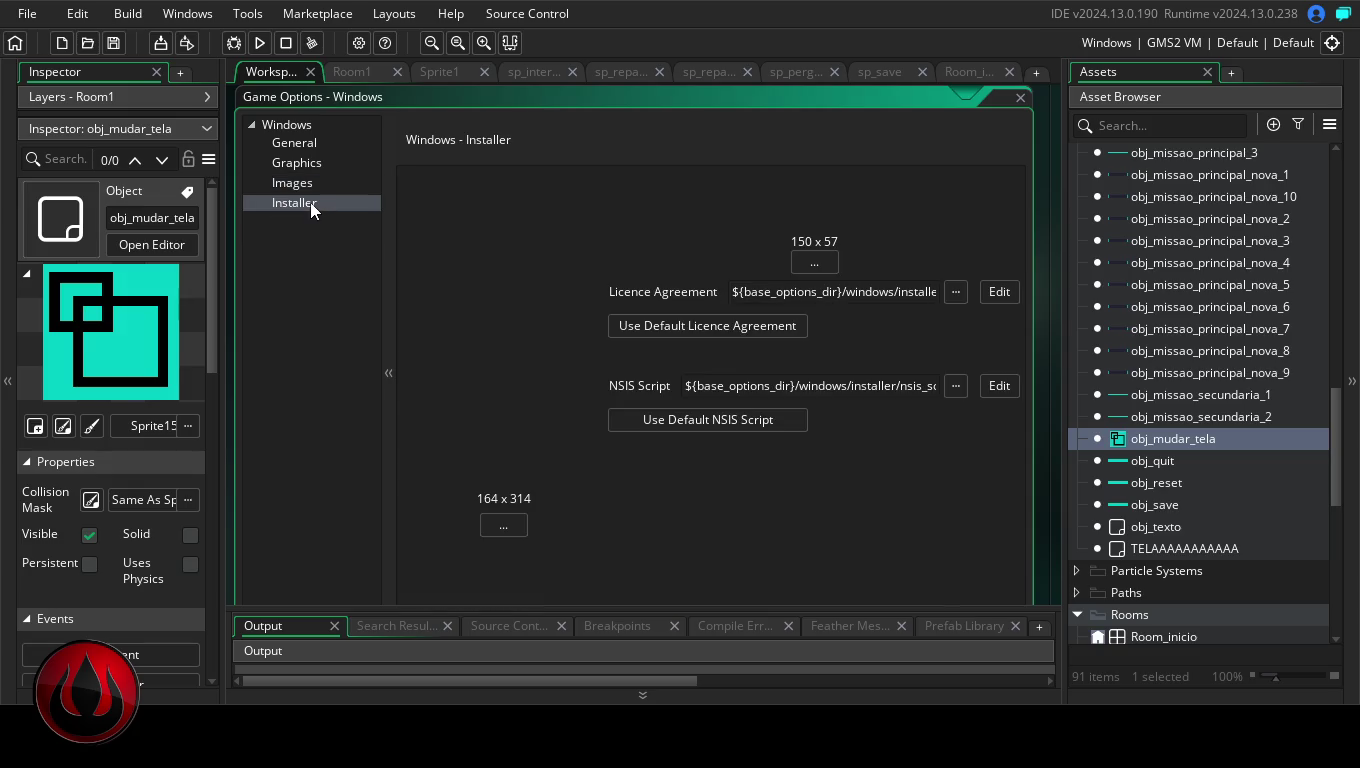
click(310, 143)
click(311, 124)
click(315, 144)
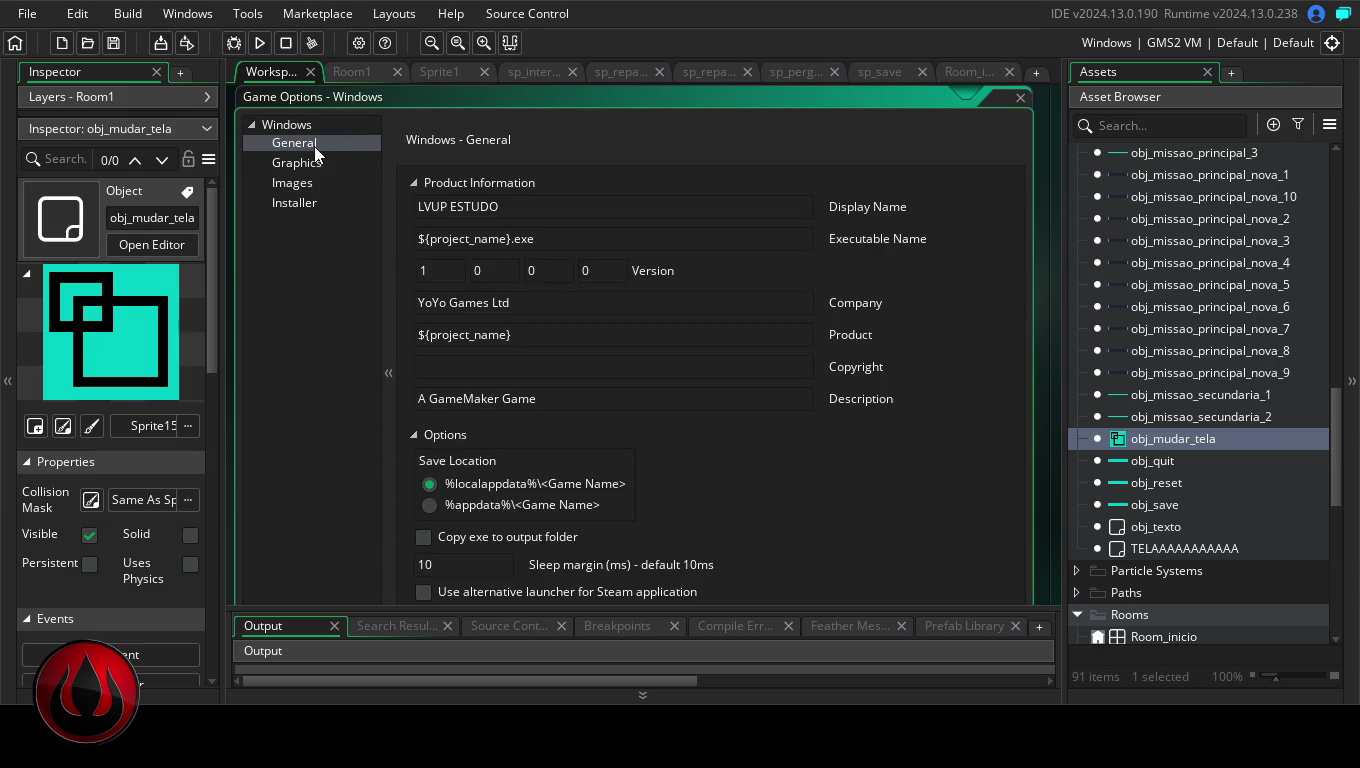
click(318, 160)
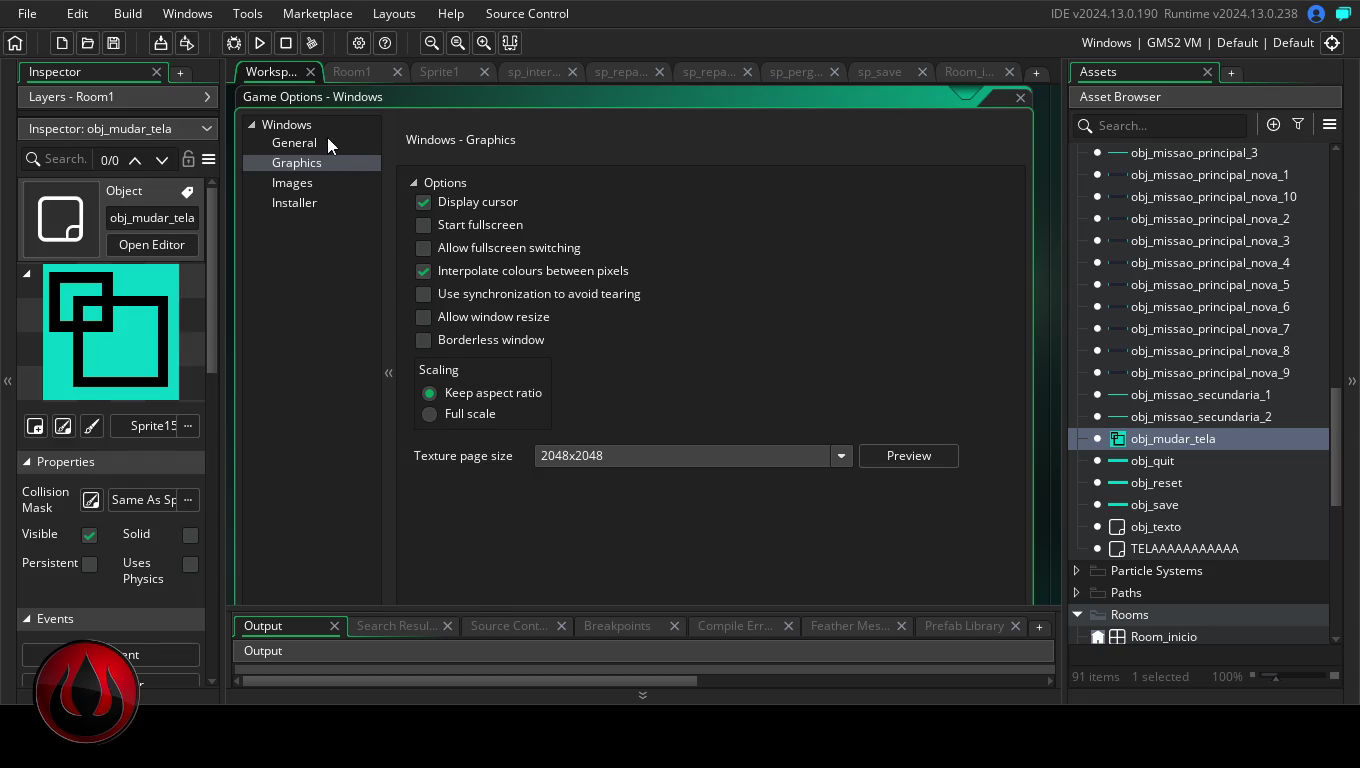
click(326, 126)
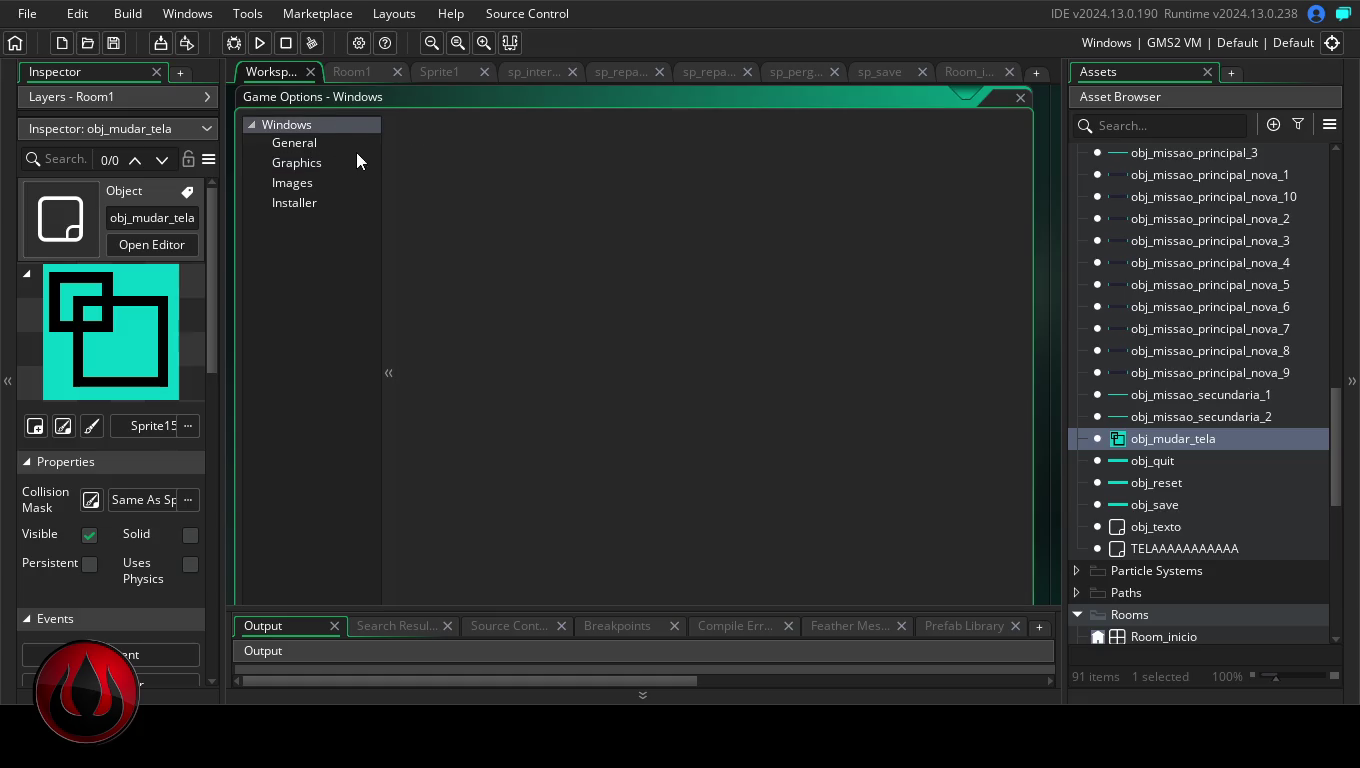
click(356, 42)
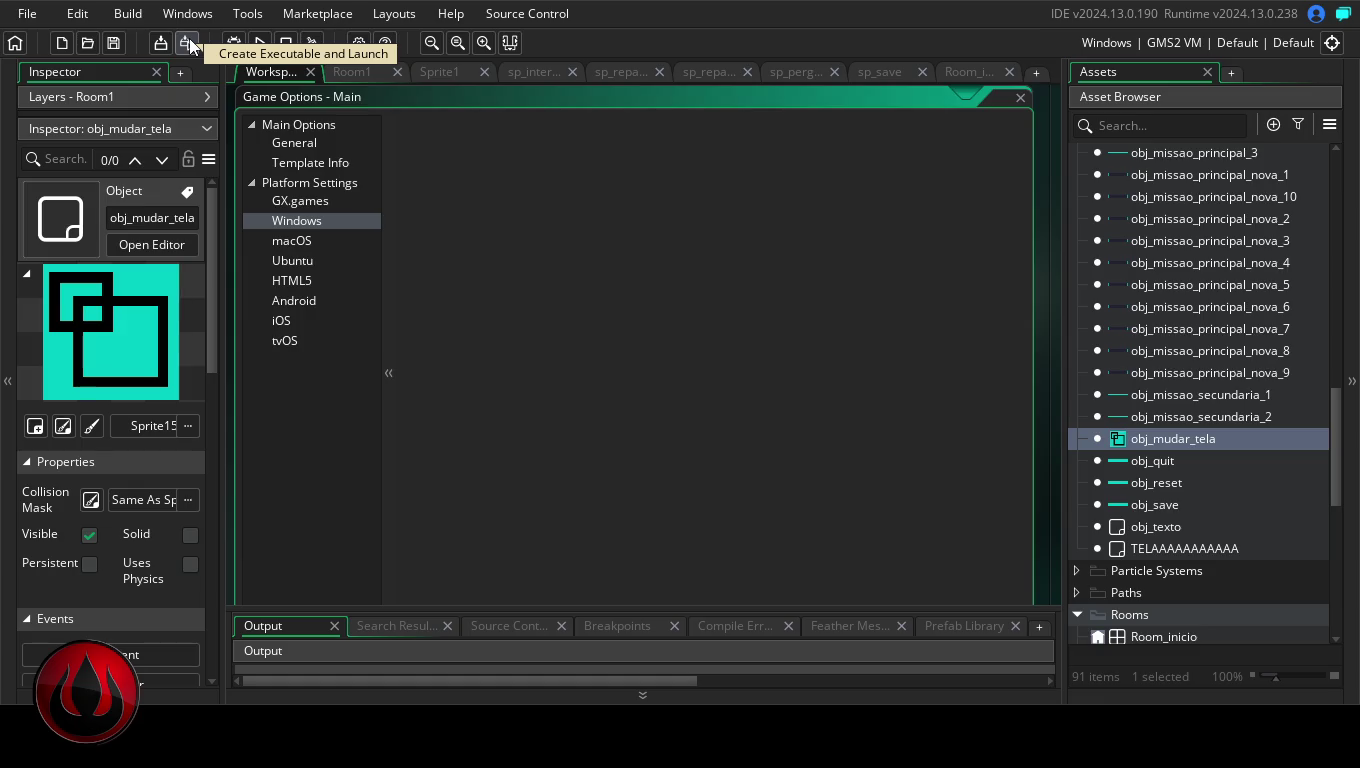
- Start a Windows build packaged as a zip, then return focus to Game Options
click(161, 45)
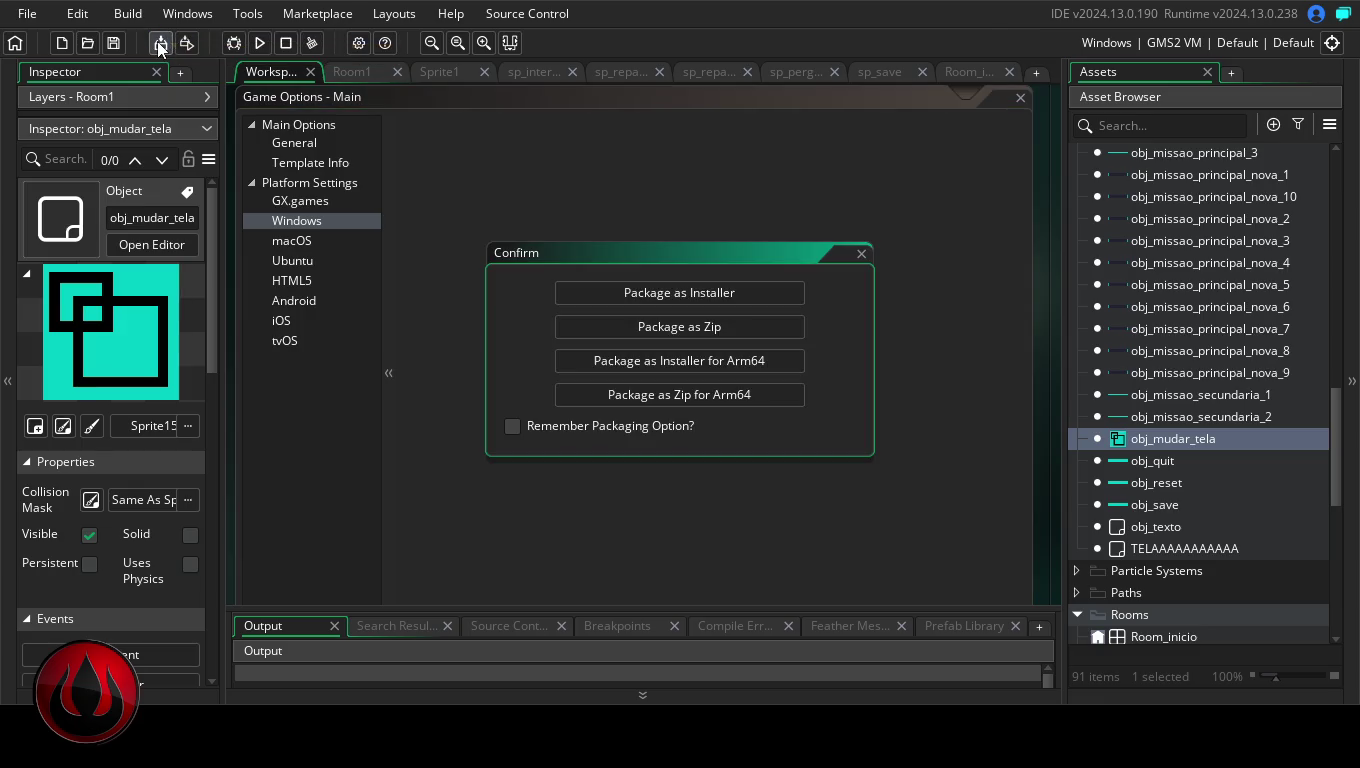
click(726, 331)
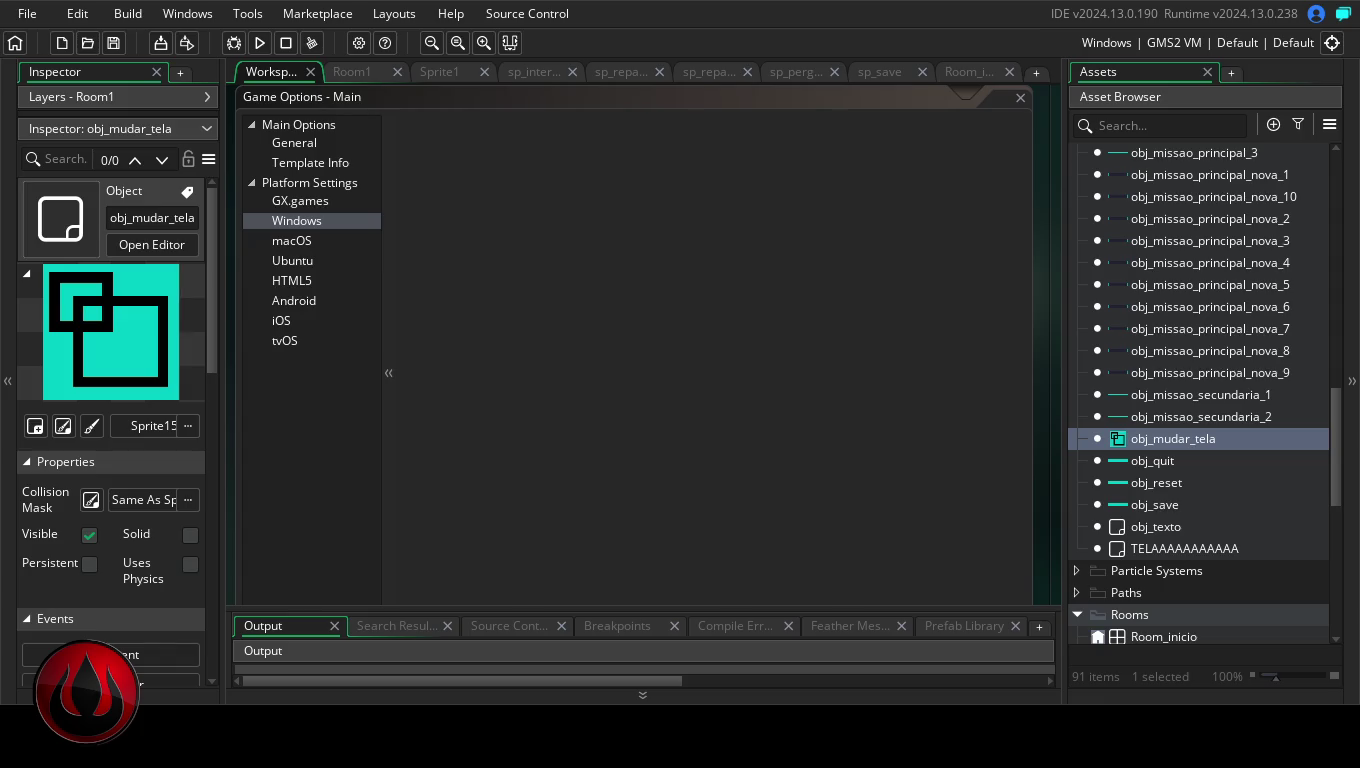
click(637, 380)
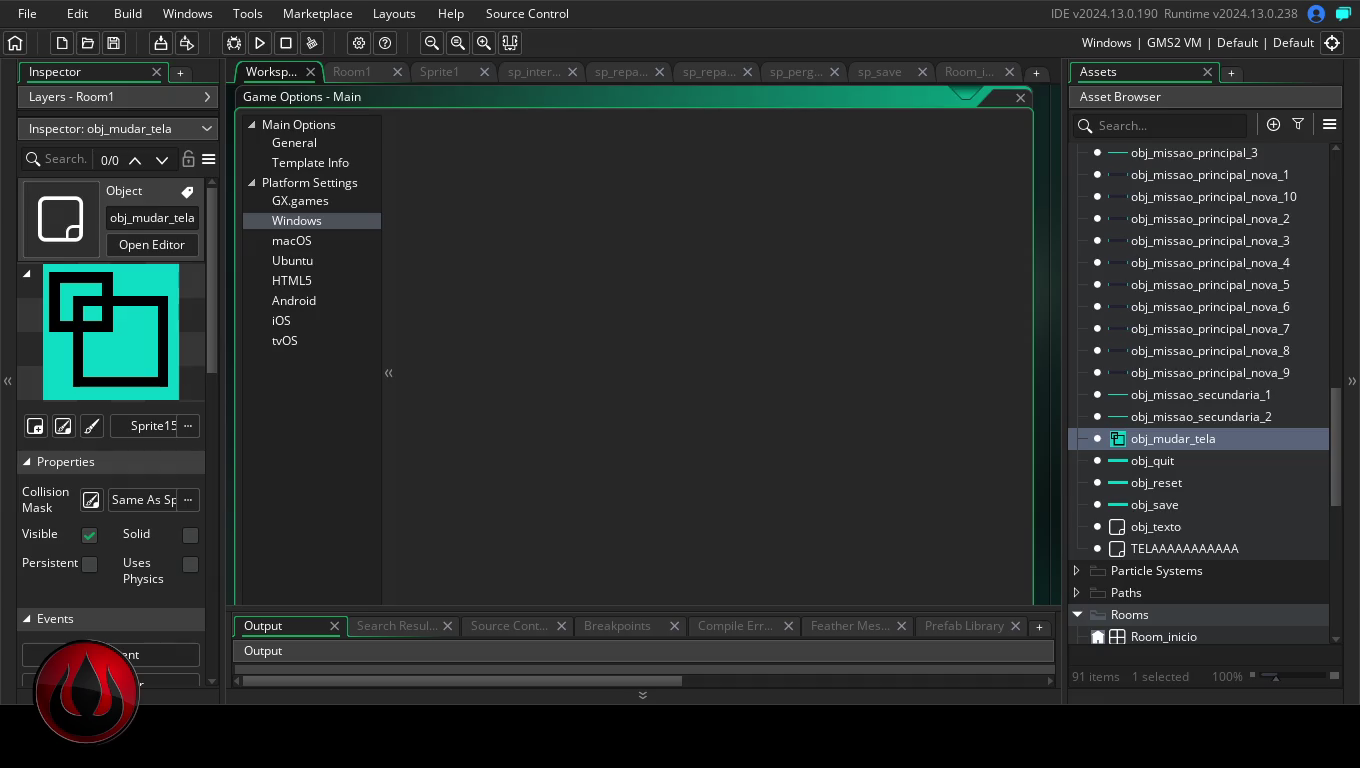
- Change obj_interface_habitos's Draw heading string to "OBJETIVOS/OBJECTIVES"
mouse_move(1335, 430)
mouse_down()
mouse_move(1348, 166)
mouse_move(1332, 462)
mouse_move(1339, 170)
mouse_move(1342, 324)
mouse_up()
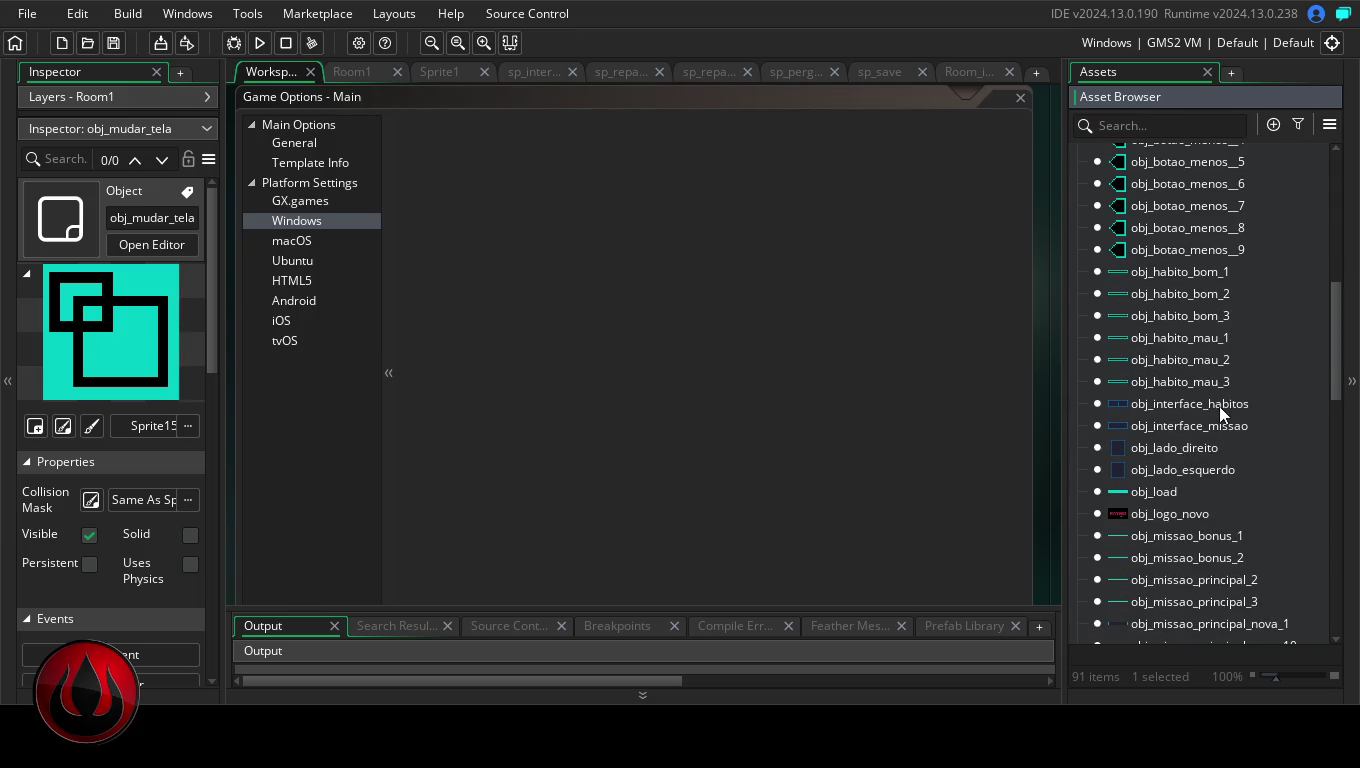
double_click(1219, 405)
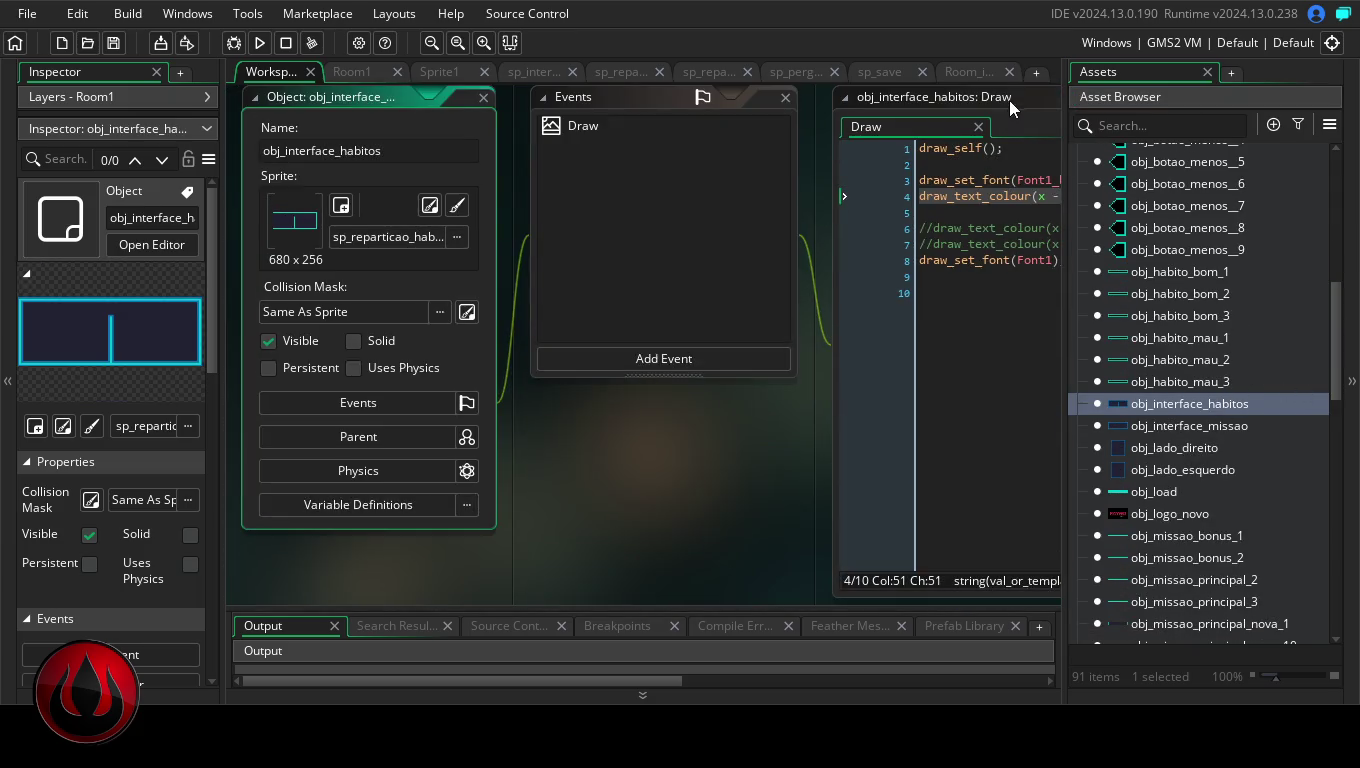
double_click(1009, 99)
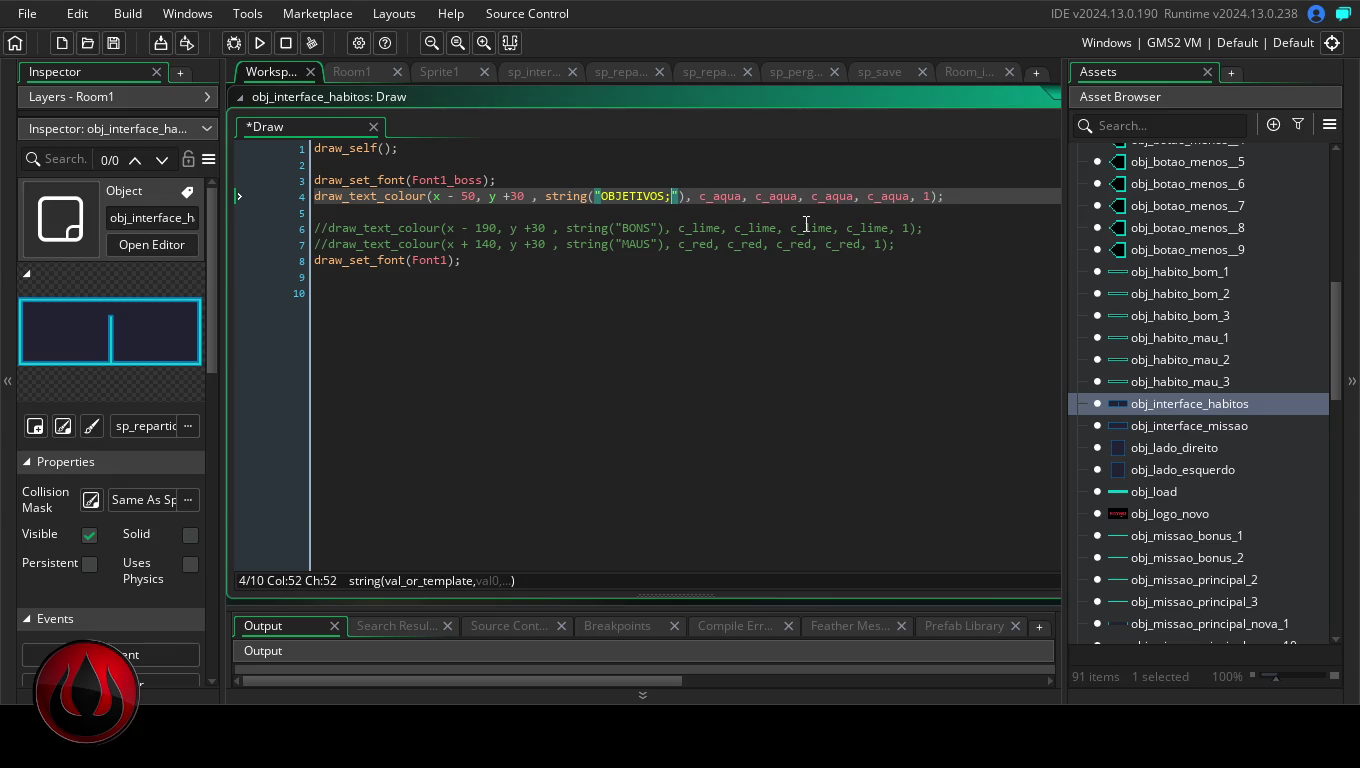
text(/)
text(OBJETVS)
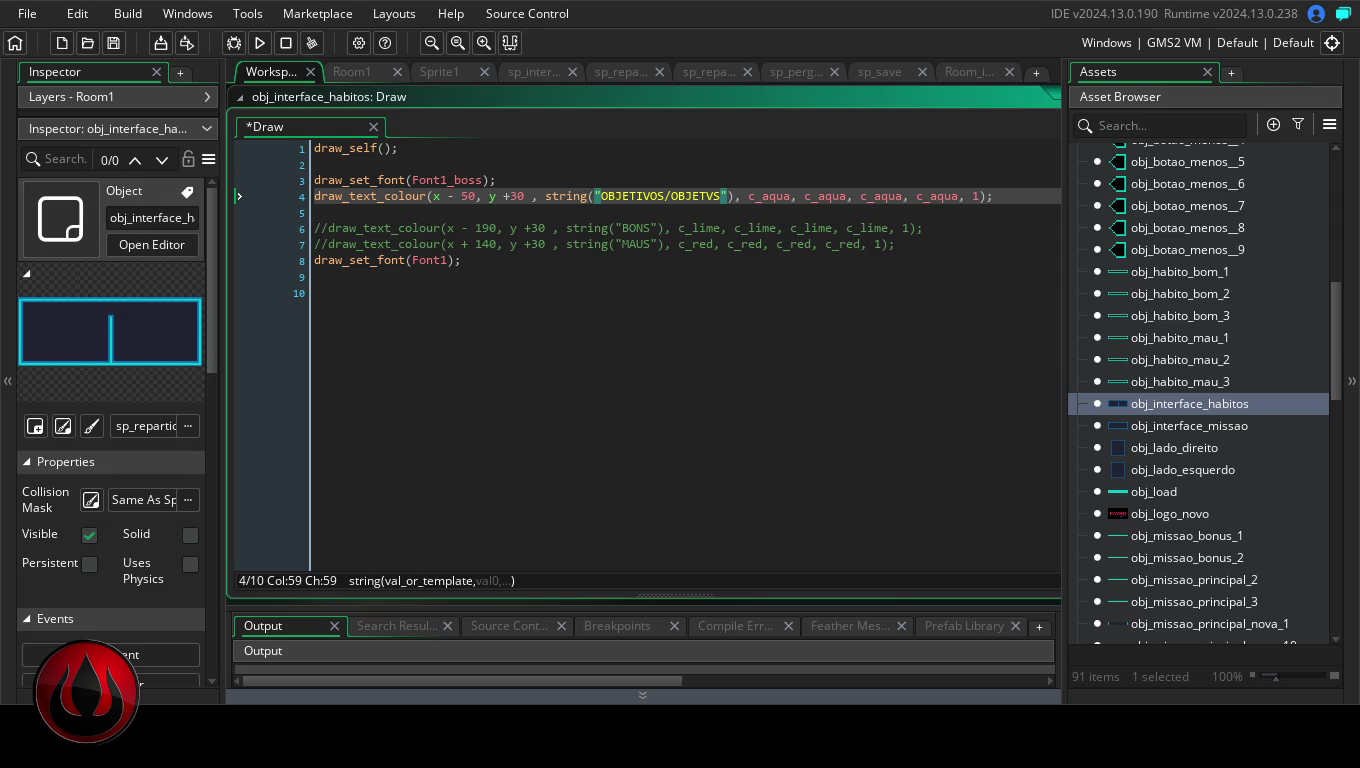
drag(726, 197, 673, 202)
text(OBJECTIVES)
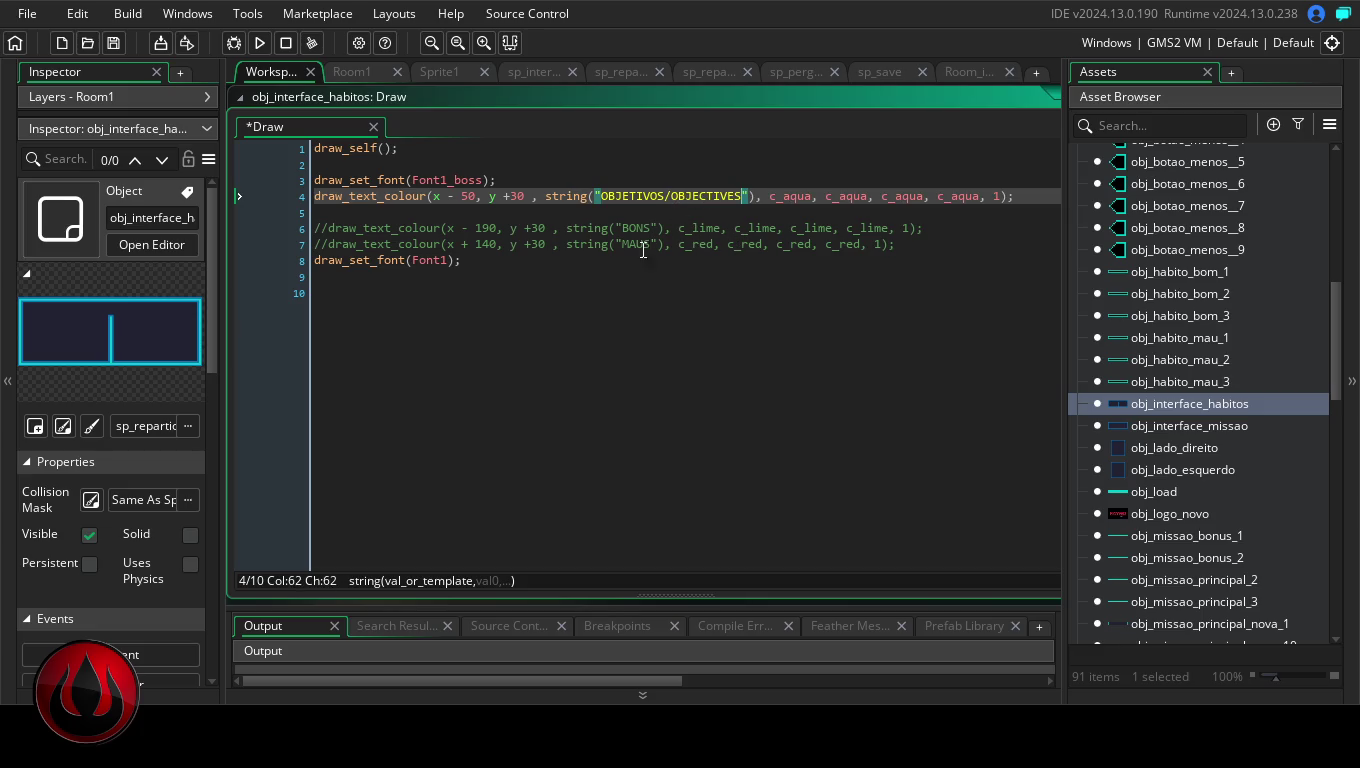
click(467, 197)
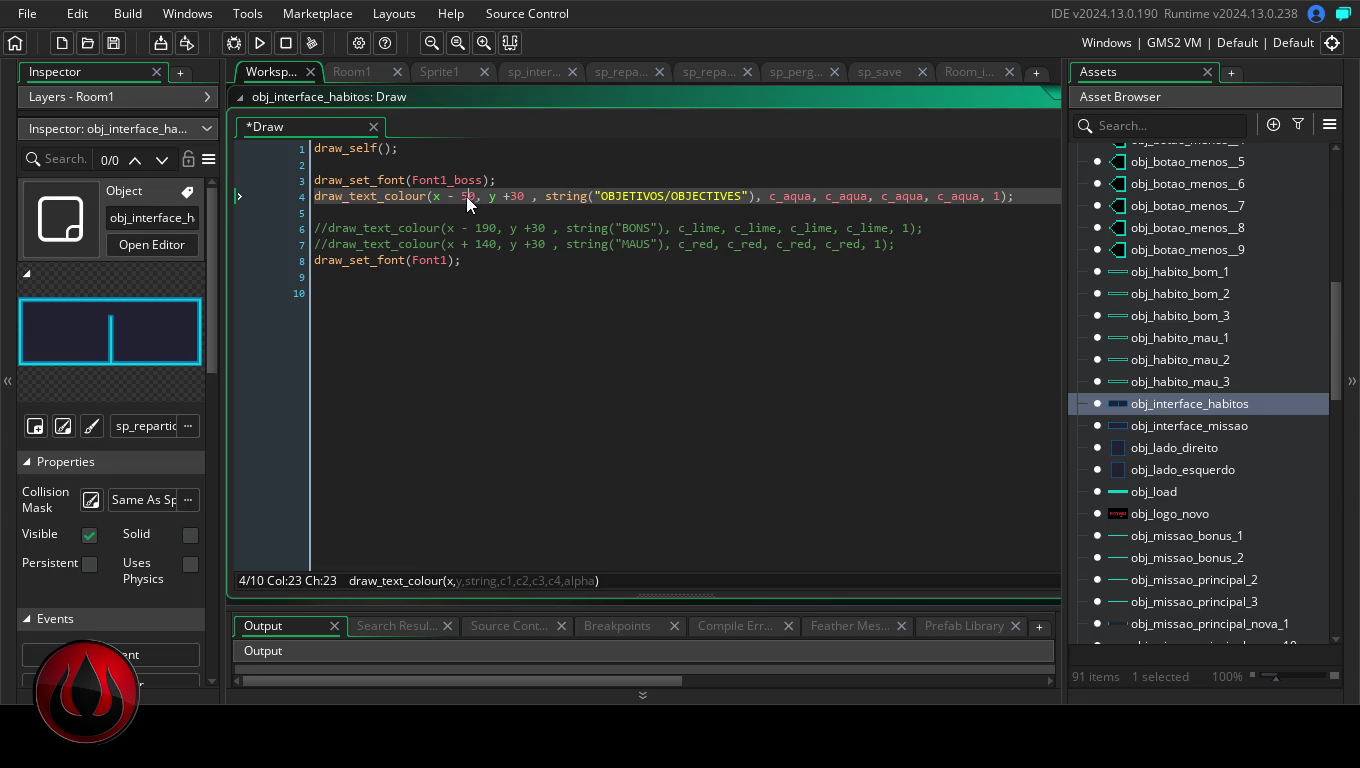
- Change obj_interface_missao's Draw heading from "DIAS" to "DIAS/DAYS", then open obj_lado_direito
double_click(1197, 426)
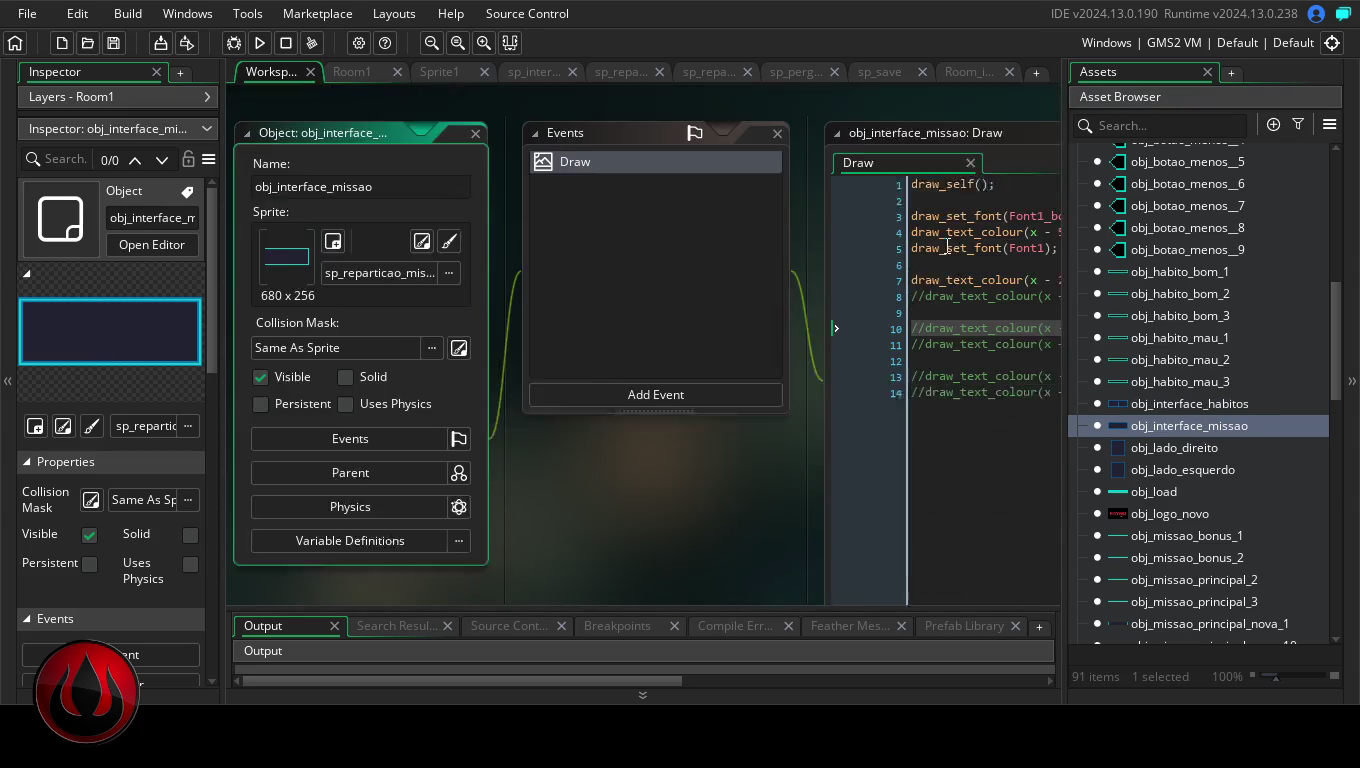
double_click(992, 93)
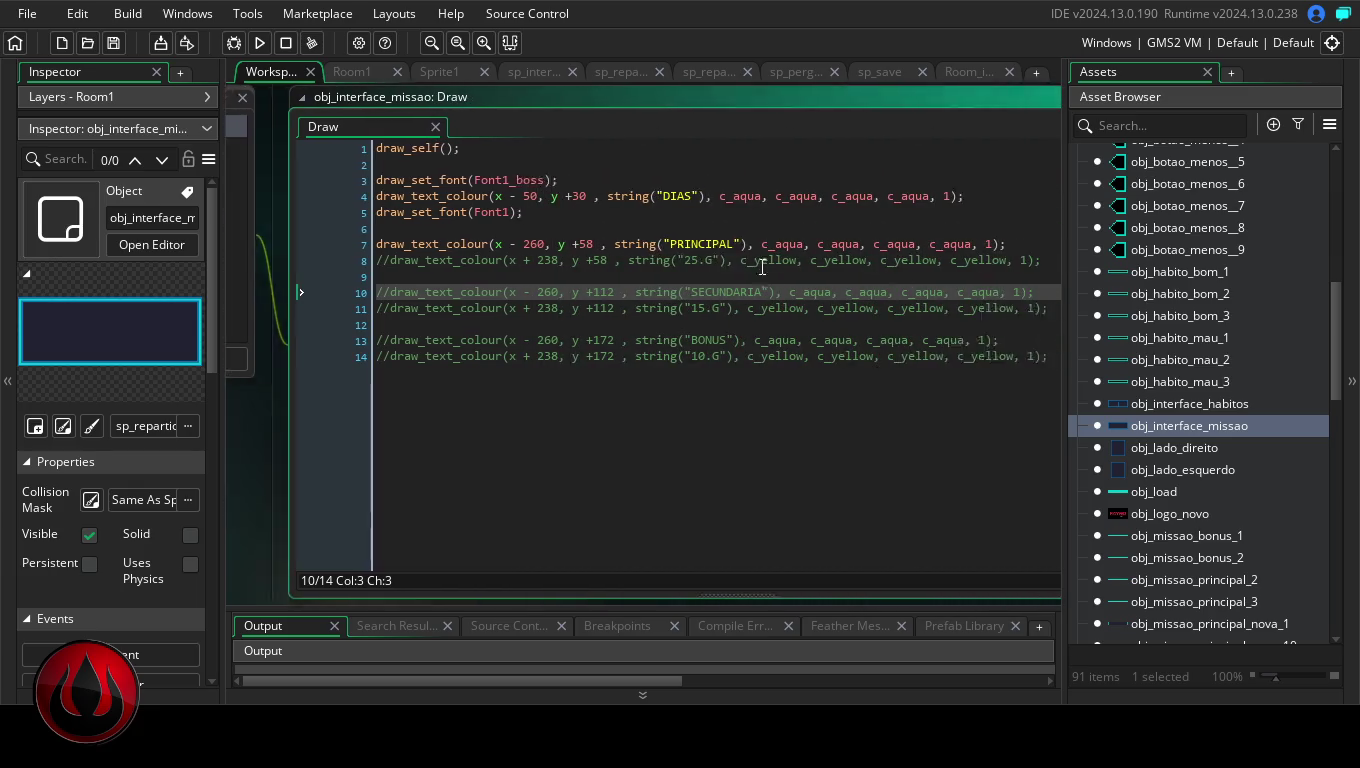
click(632, 200)
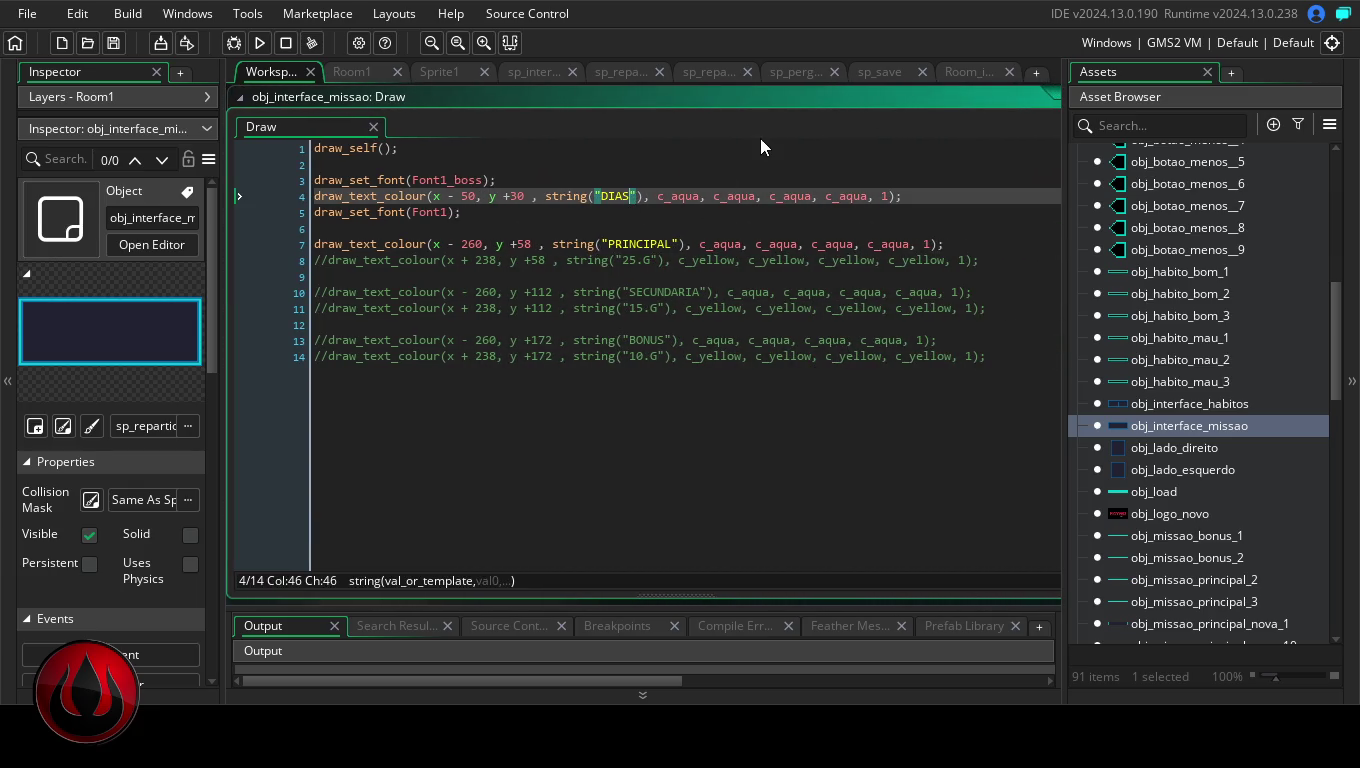
text(/)
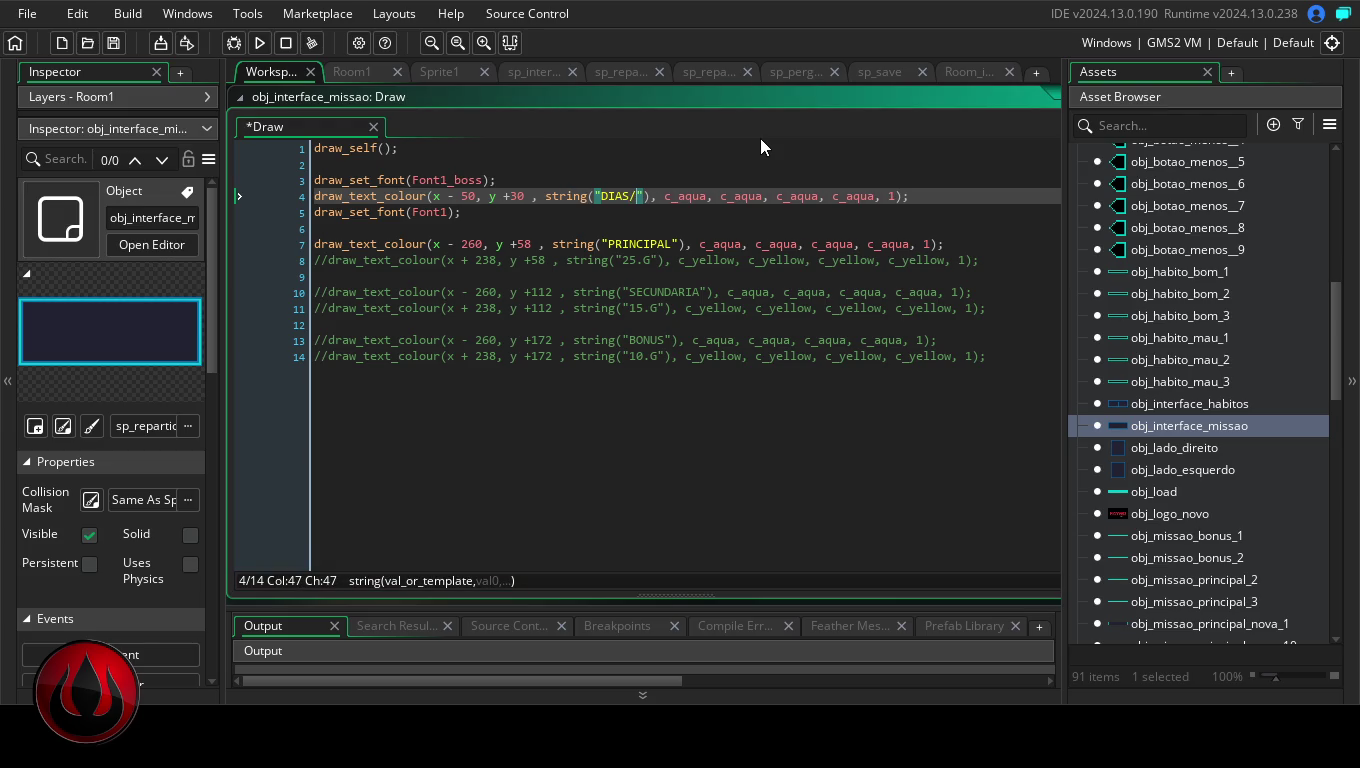
text(DAYS)
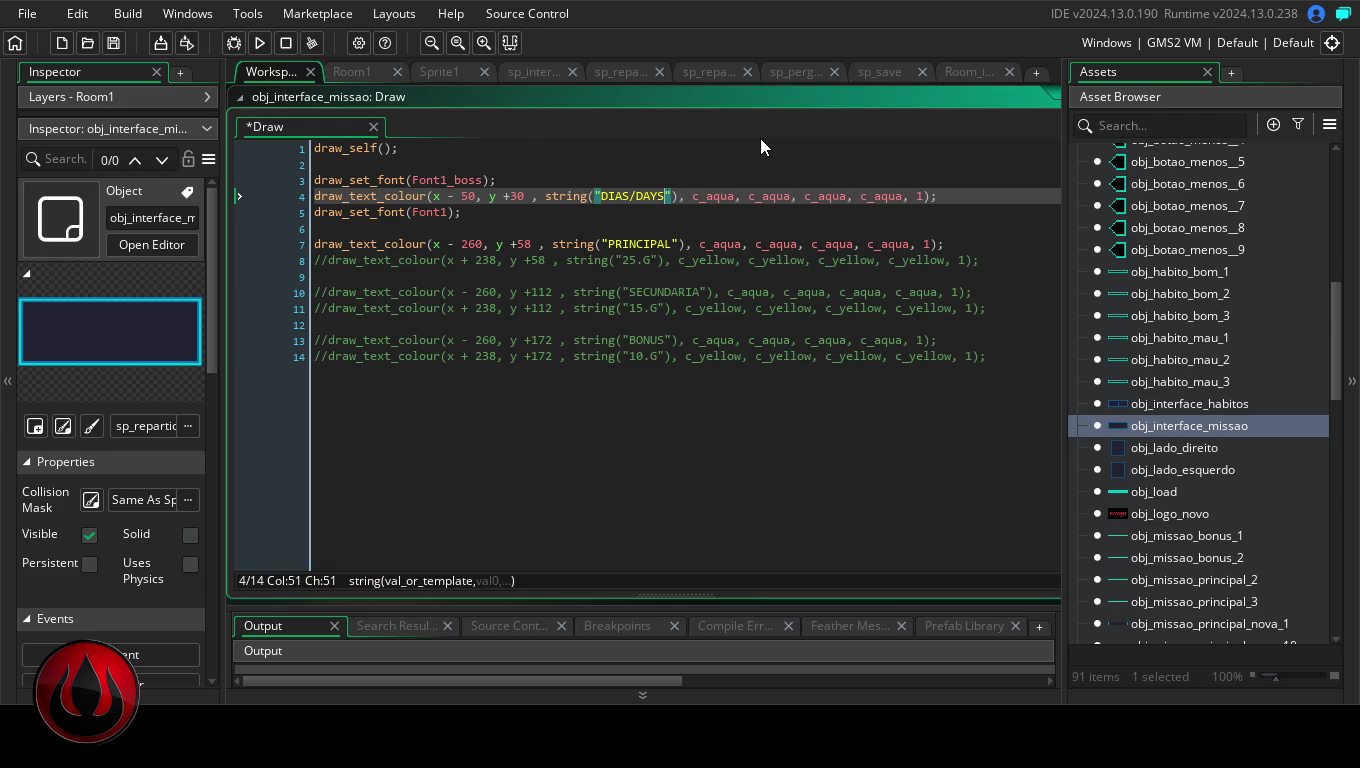
click(675, 244)
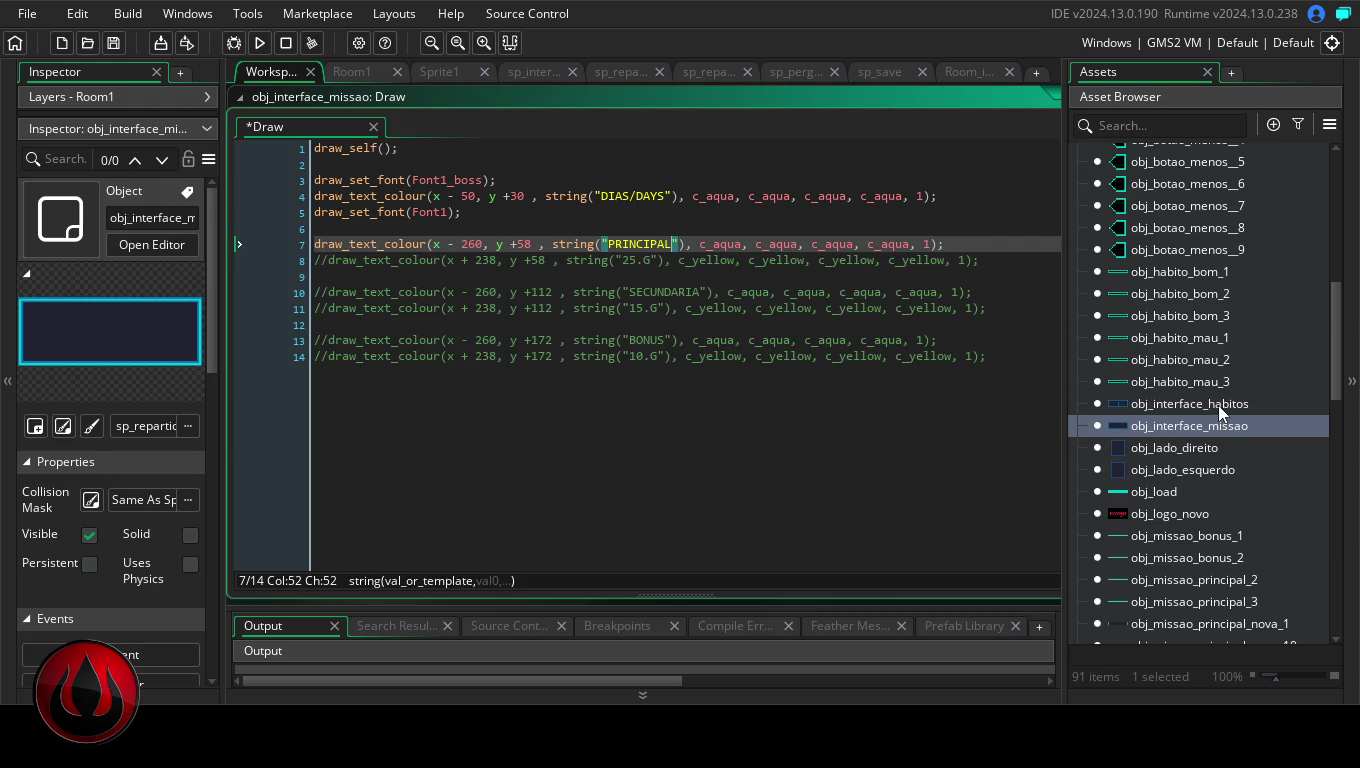
double_click(1210, 452)
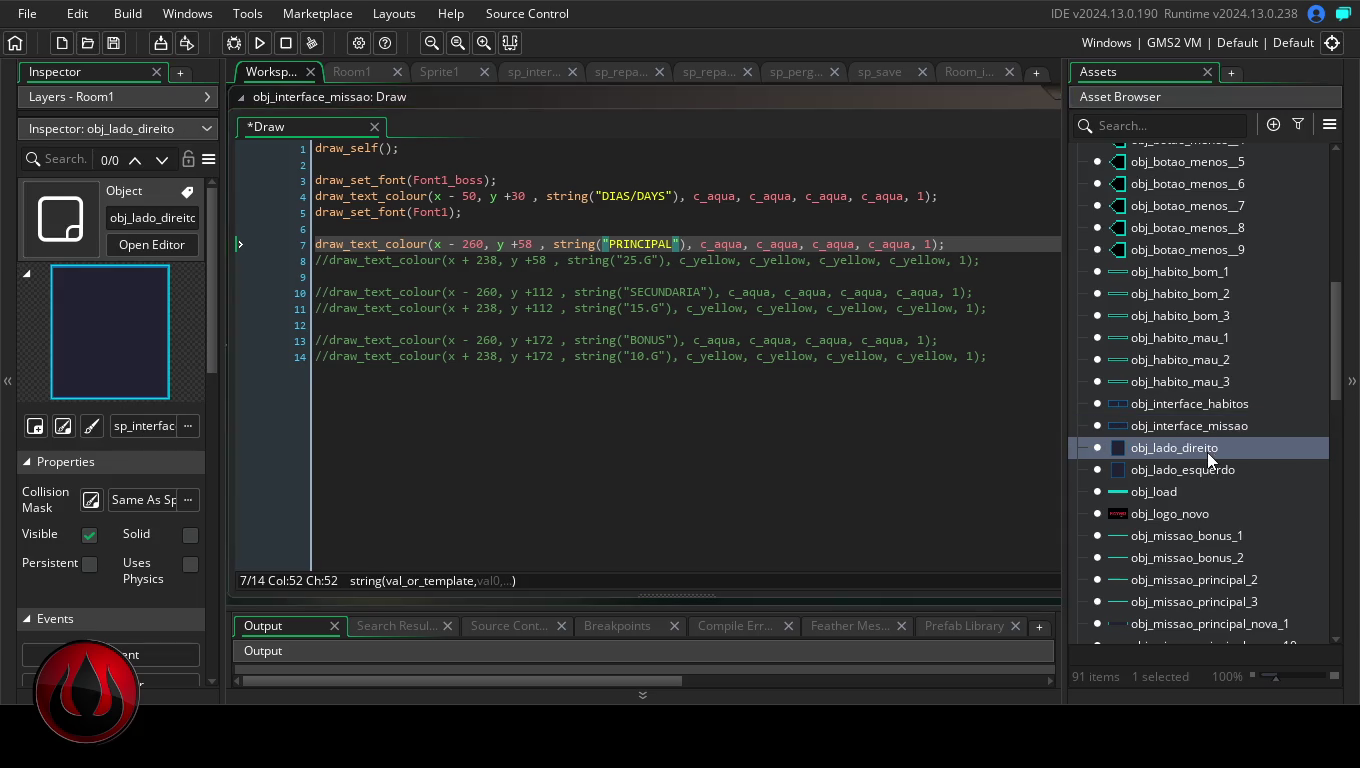
- Append "/TASKS" to obj_lado_direito's MISSOES heading, then save and run the game
double_click(1029, 95)
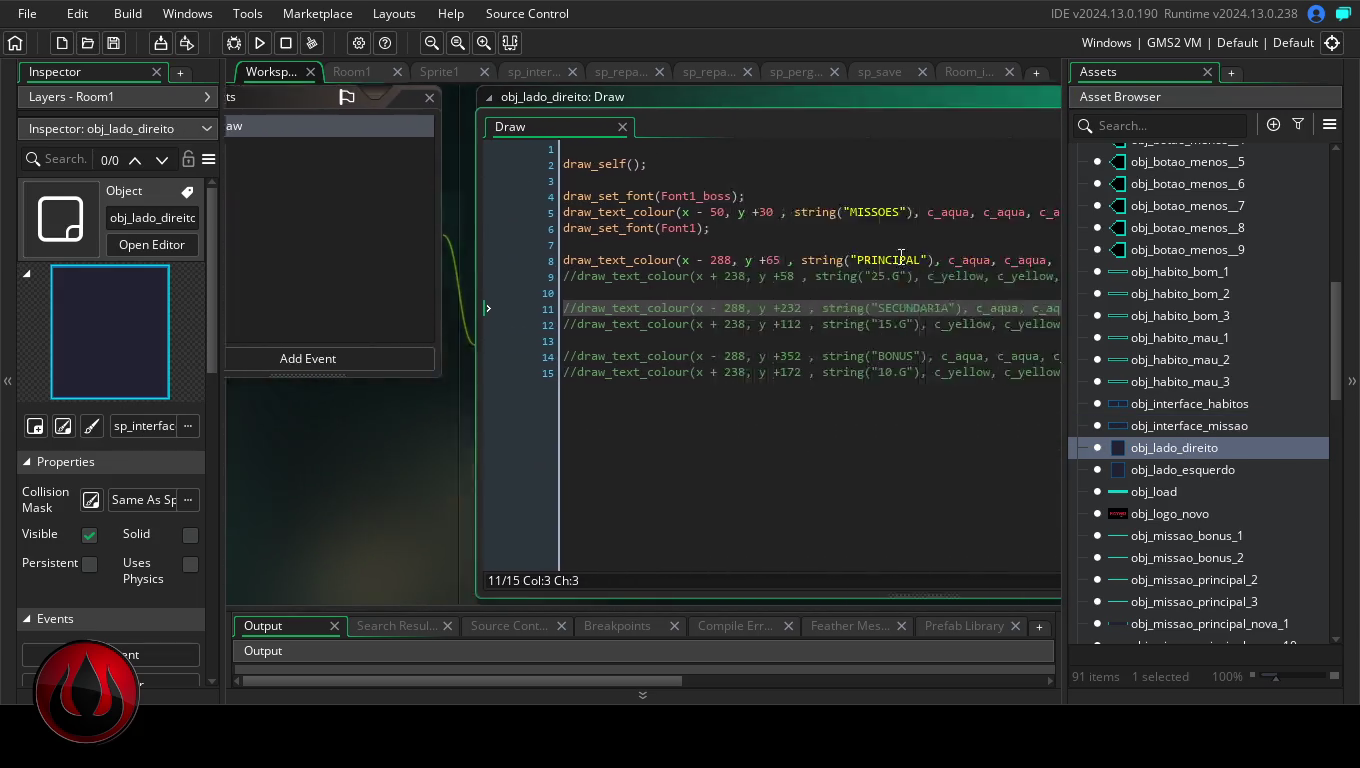
click(653, 211)
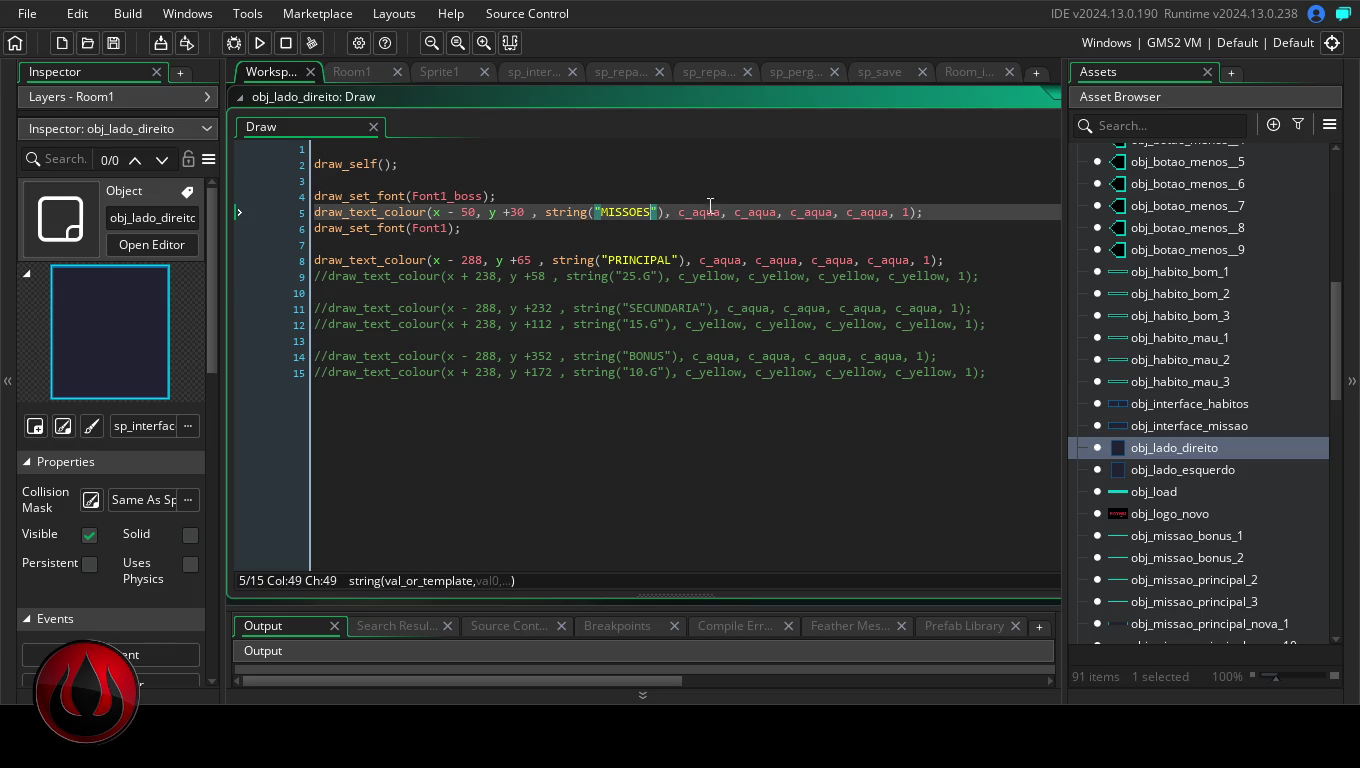
text(;)
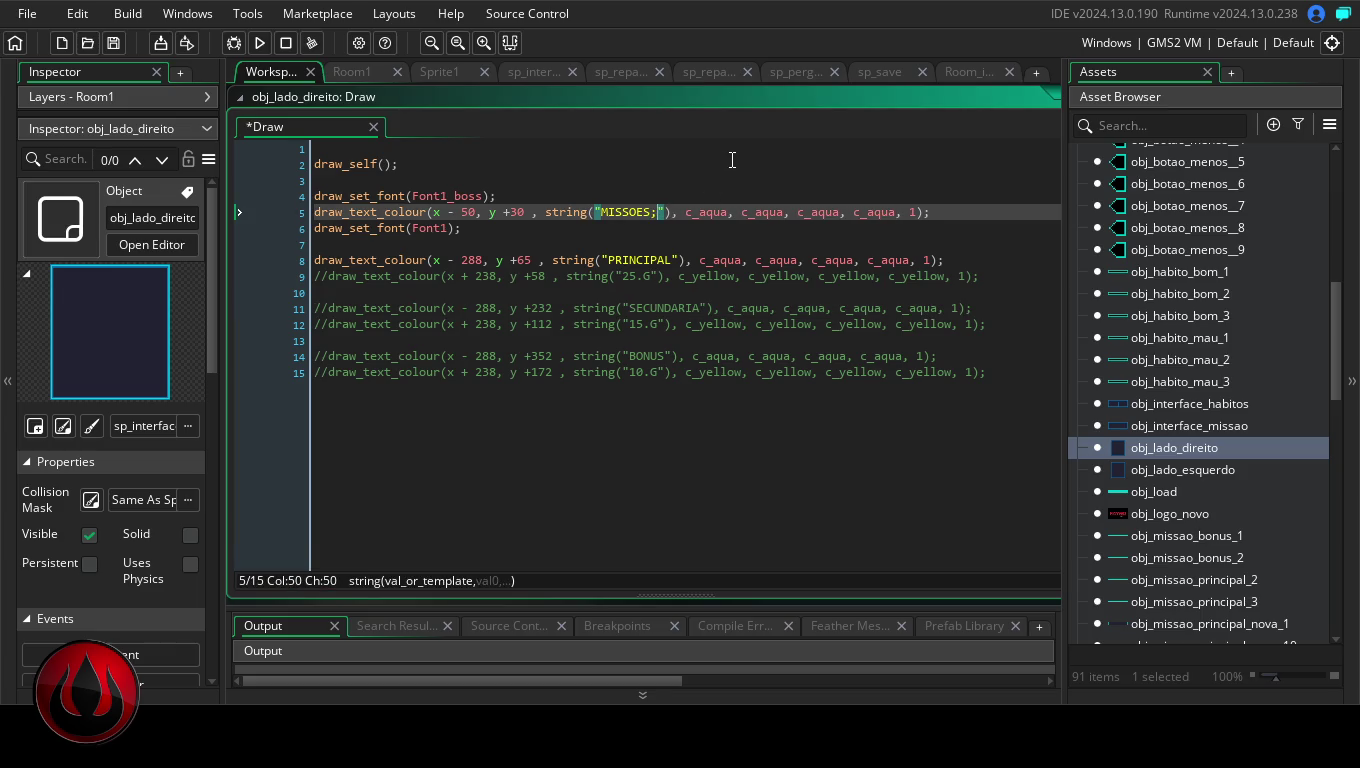
key(BackSpace)
text(/)
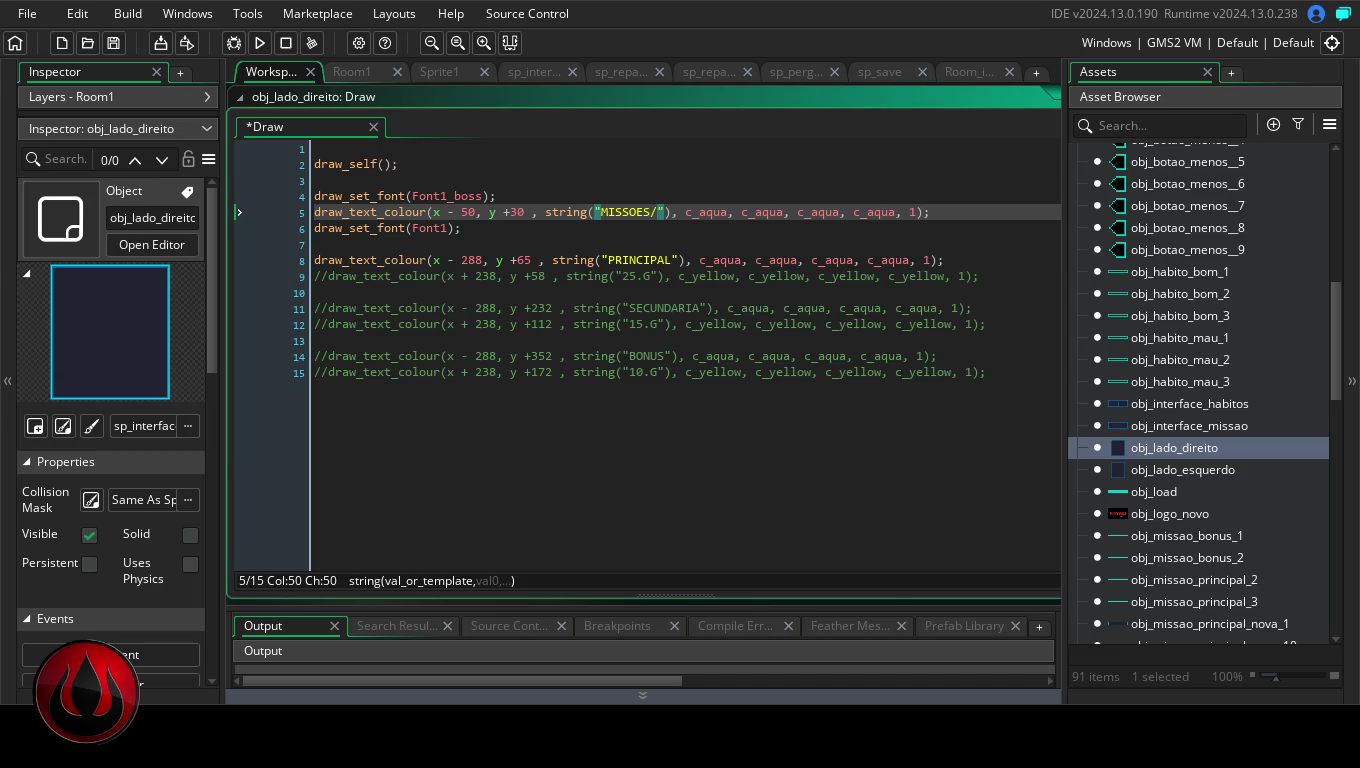
text(TASK)
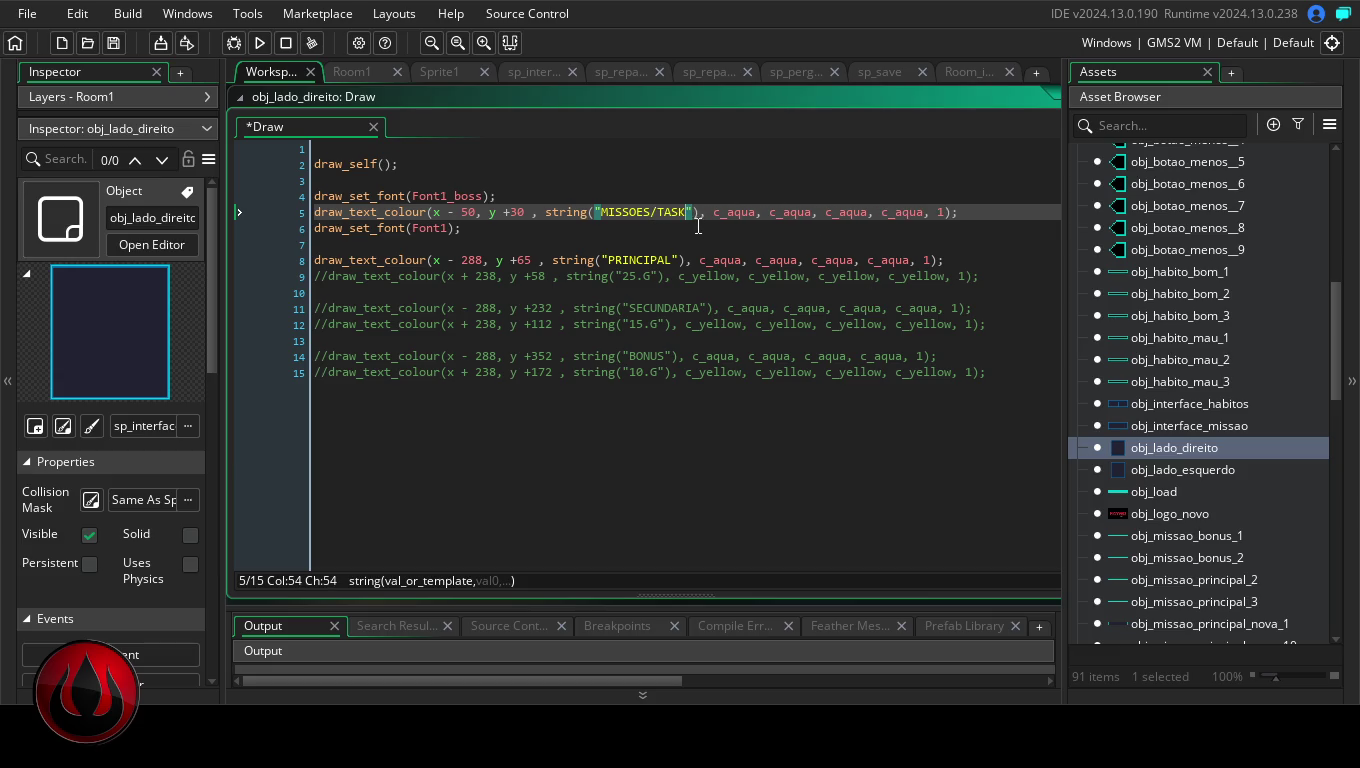
text(S)
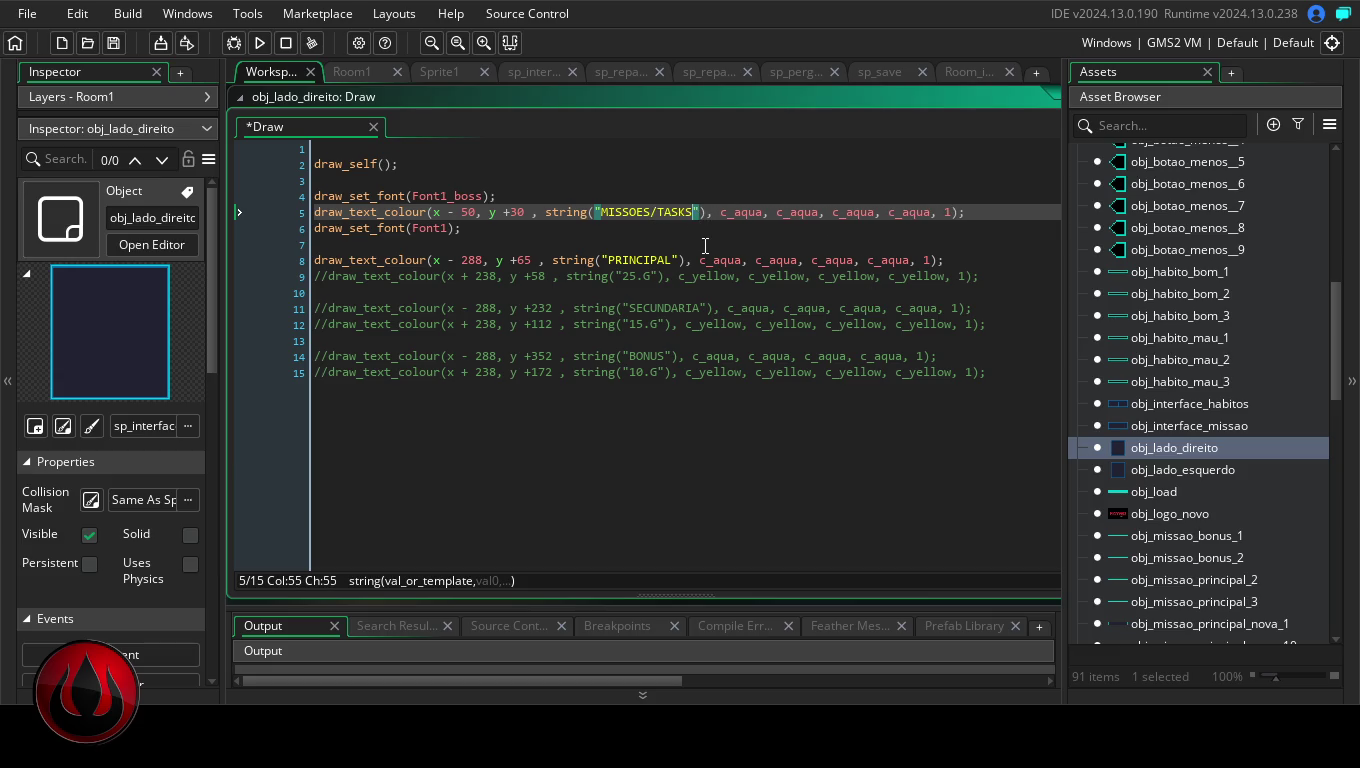
click(755, 338)
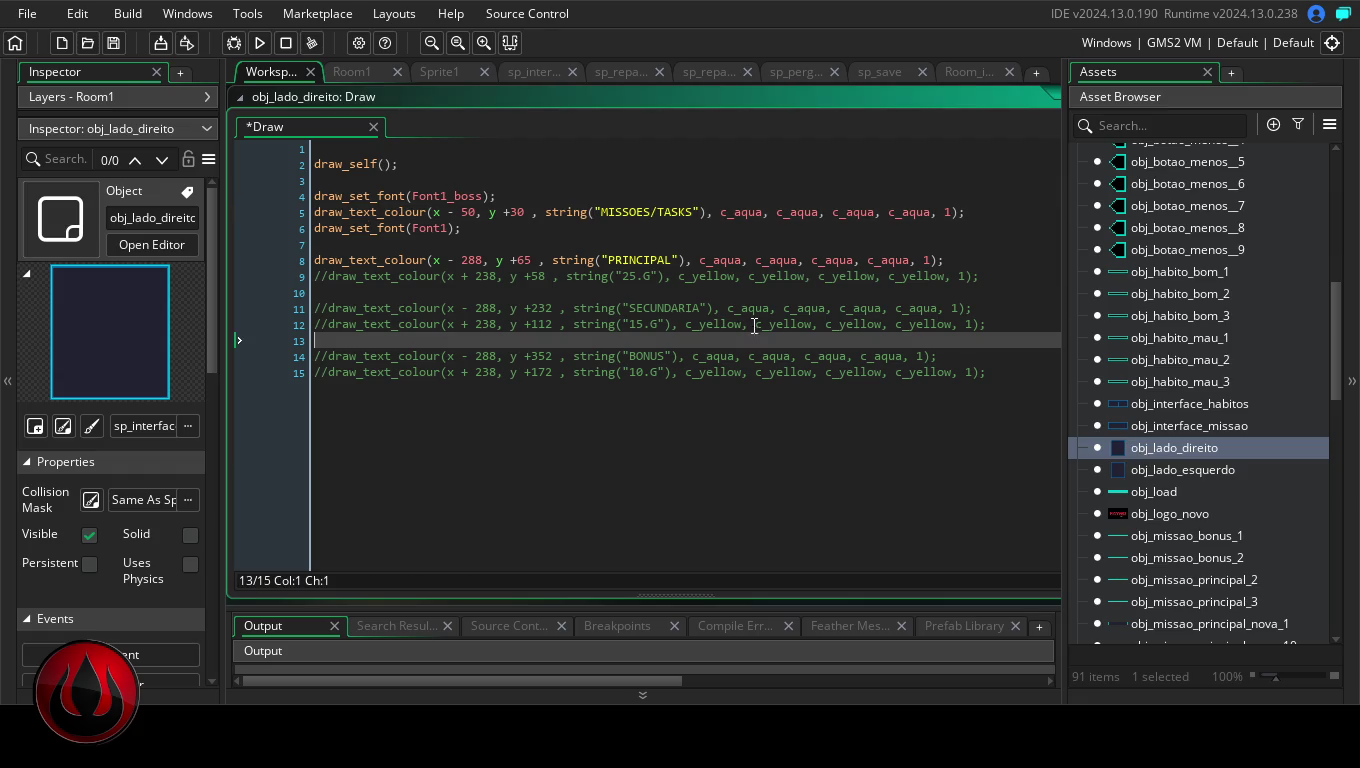
click(262, 45)
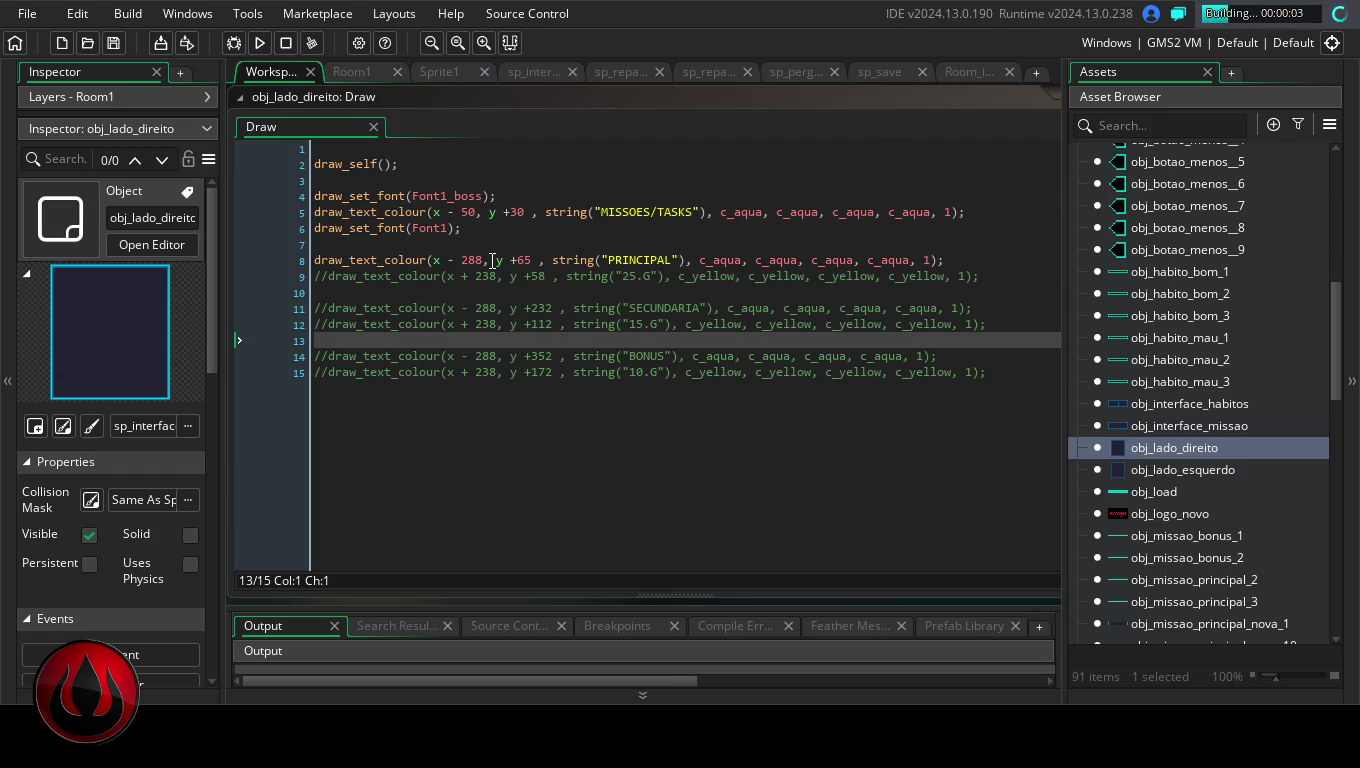
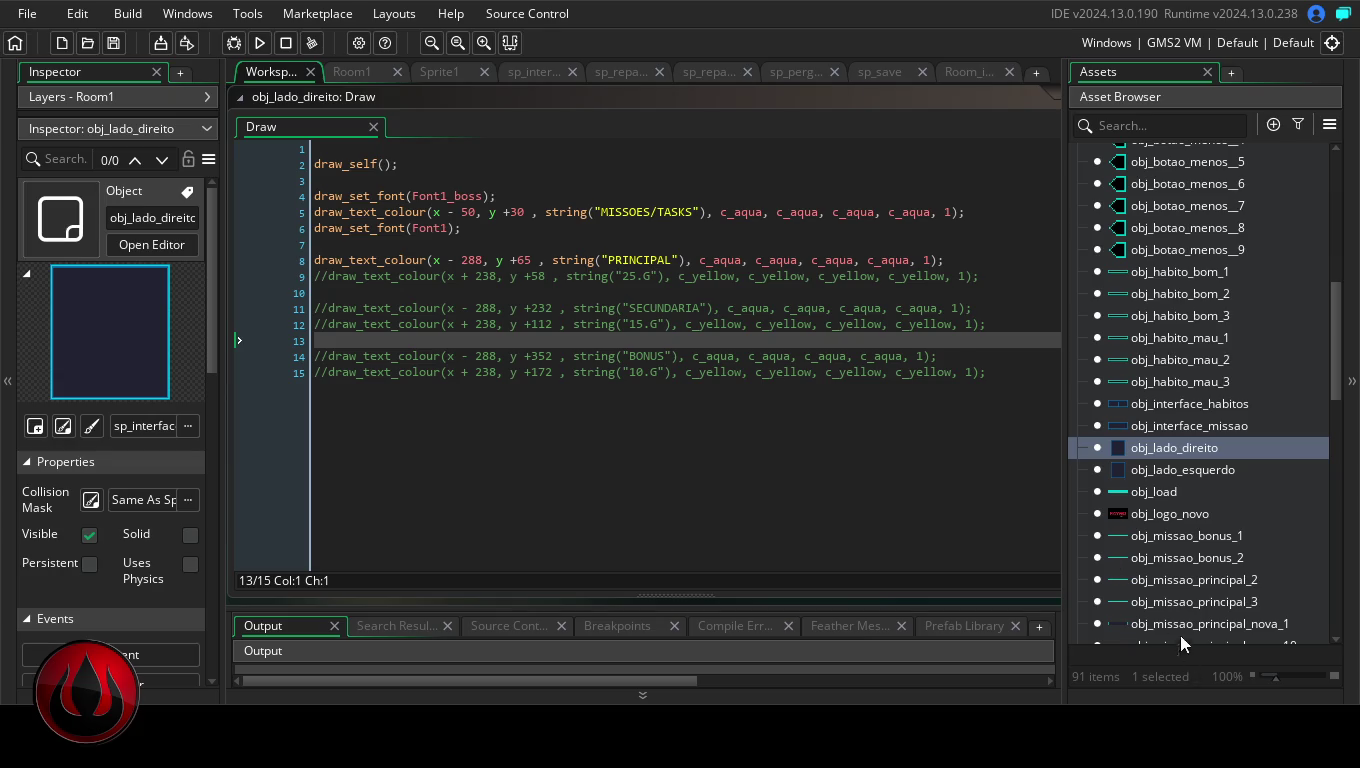
- Change the line 5 heading offset in obj_lado_direito's Draw code to x - 100 and run the game
click(466, 213)
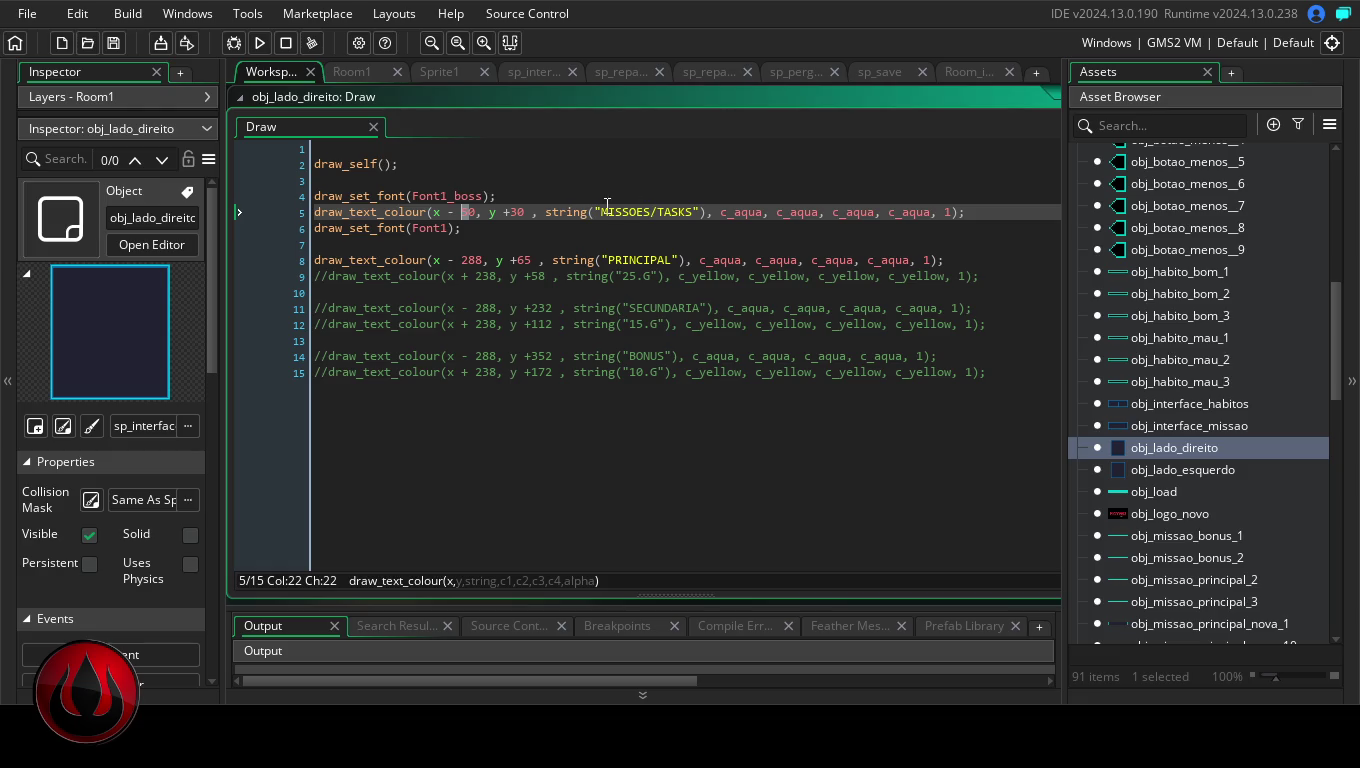
text(19=)
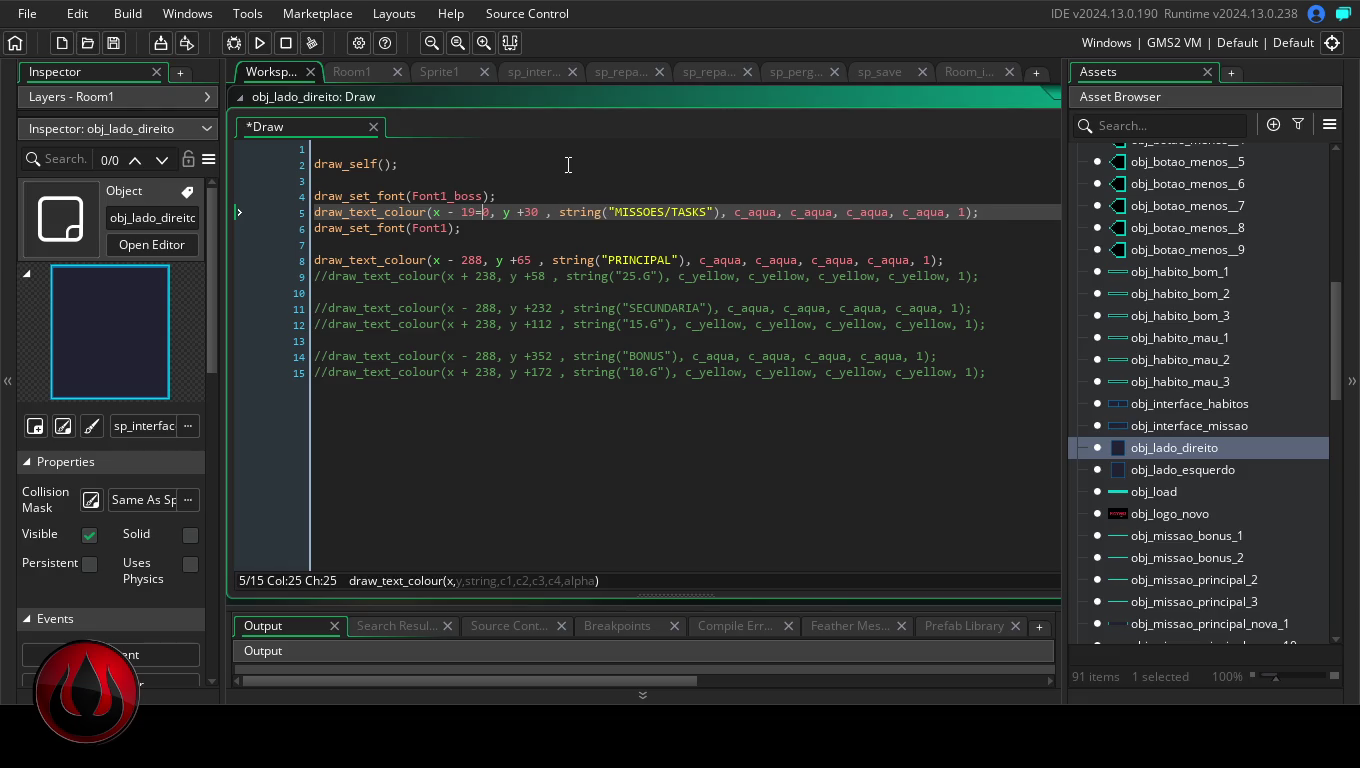
key(BackSpace)
text(0)
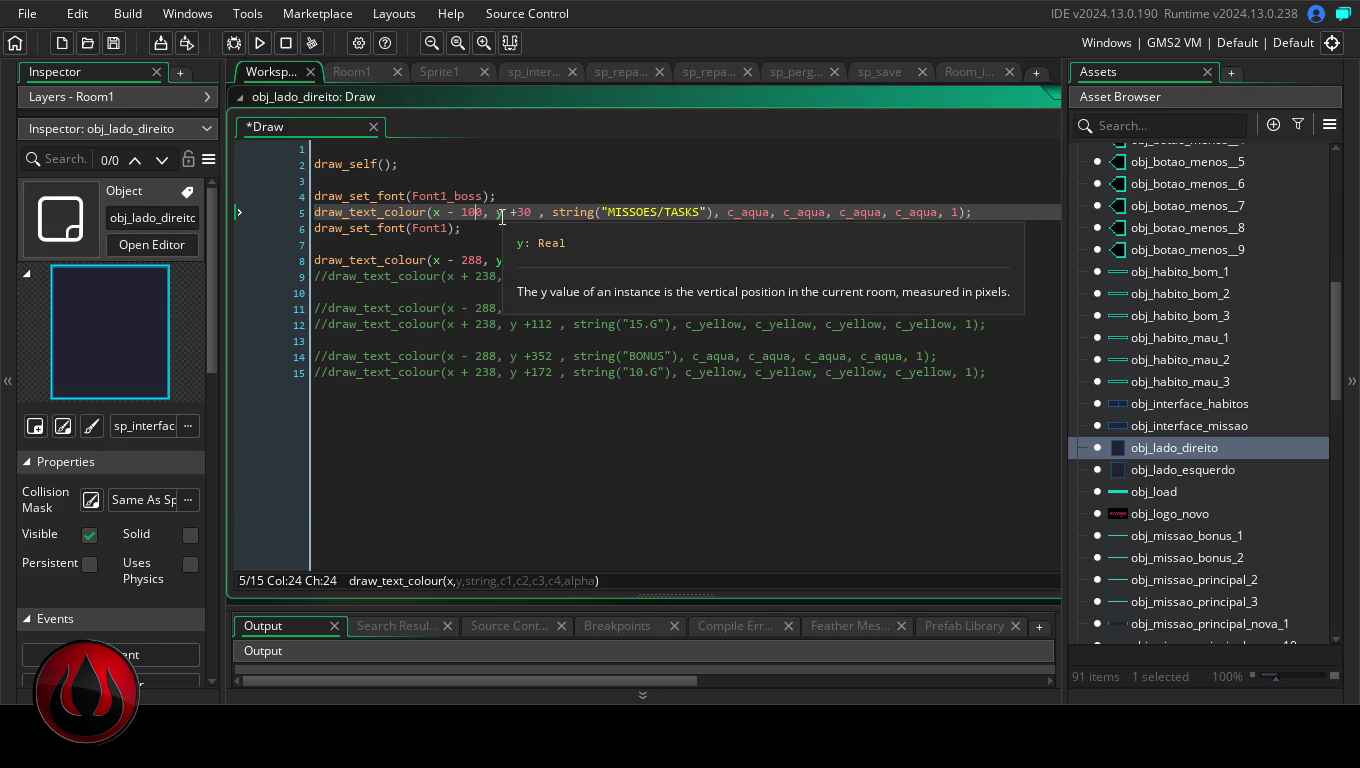
drag(485, 212, 463, 212)
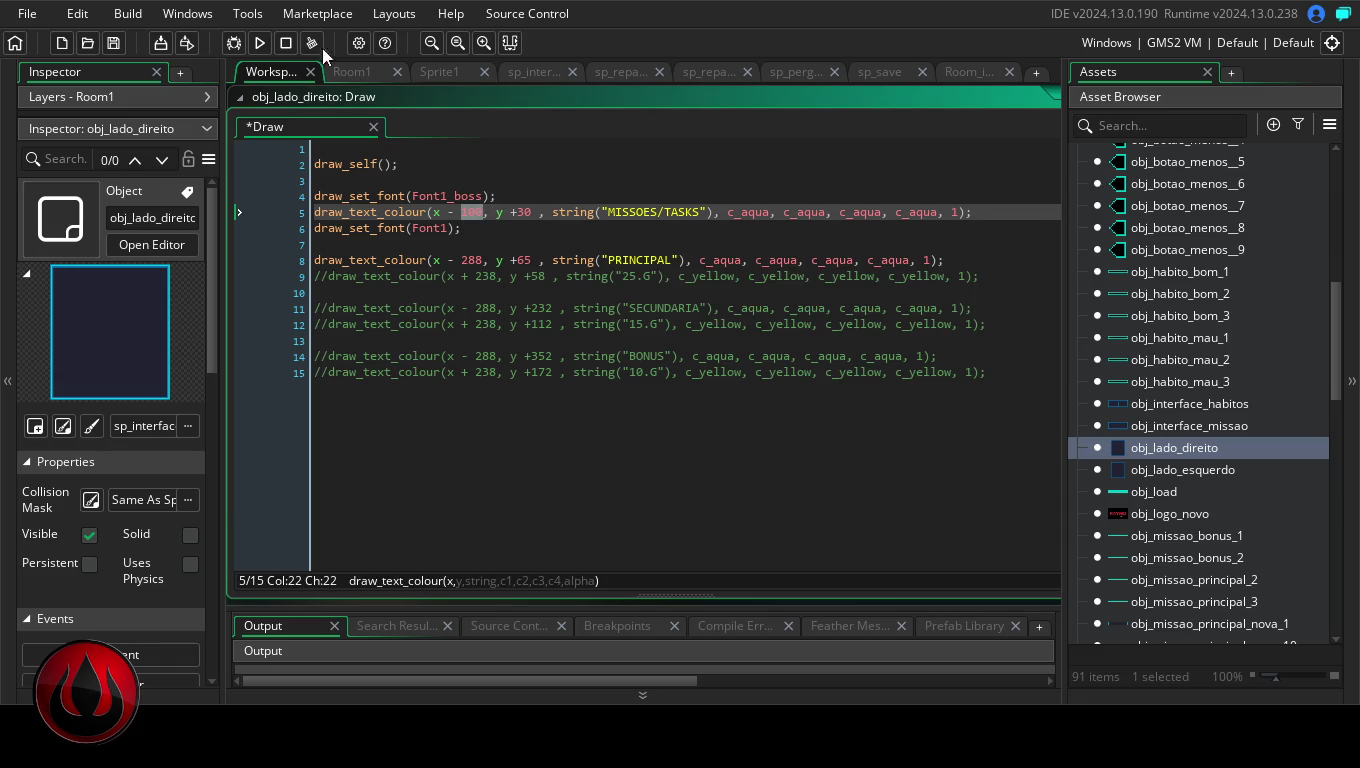
click(261, 42)
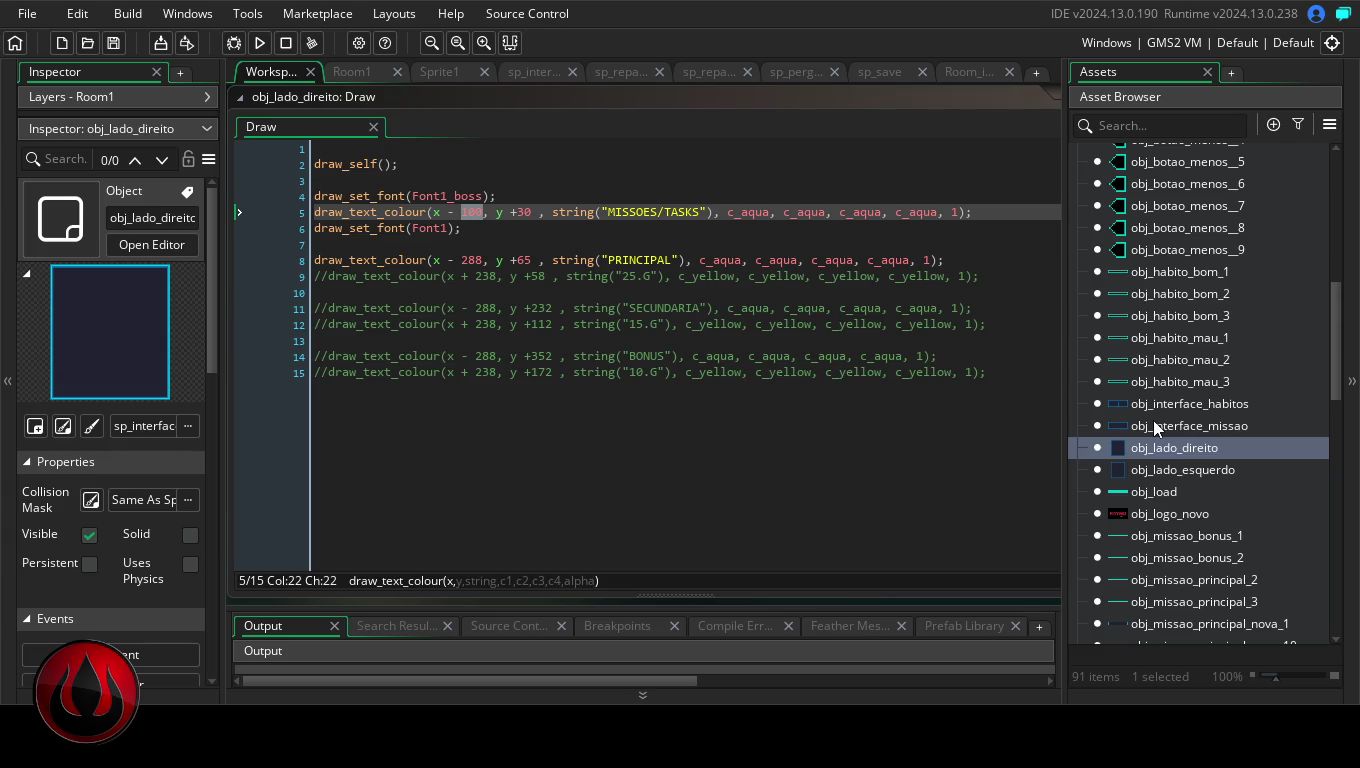
- Review the TELAAAAAAAAAAA object's borderless-fullscreen Create code, delete that object, then open obj_mudar_tela
drag(1339, 385, 1340, 510)
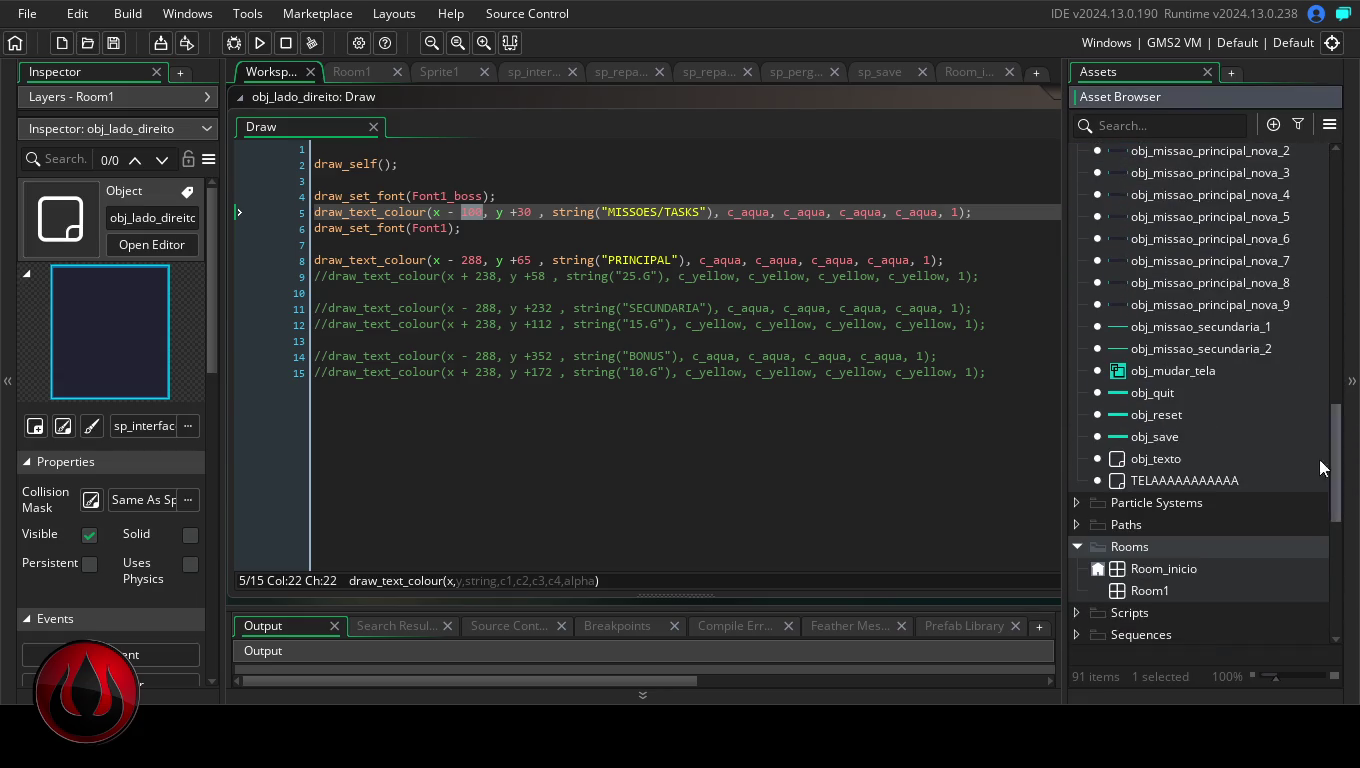
double_click(1191, 481)
double_click(999, 97)
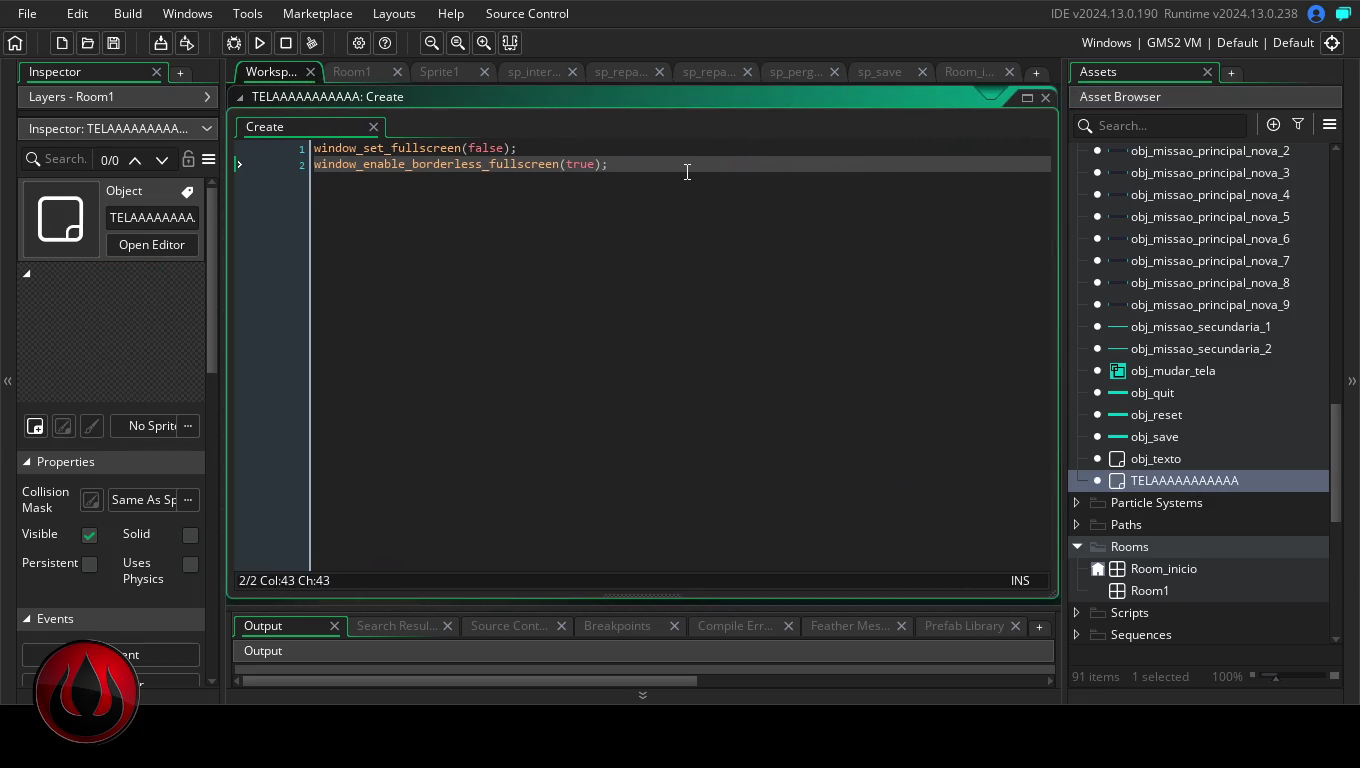
right_click(1174, 482)
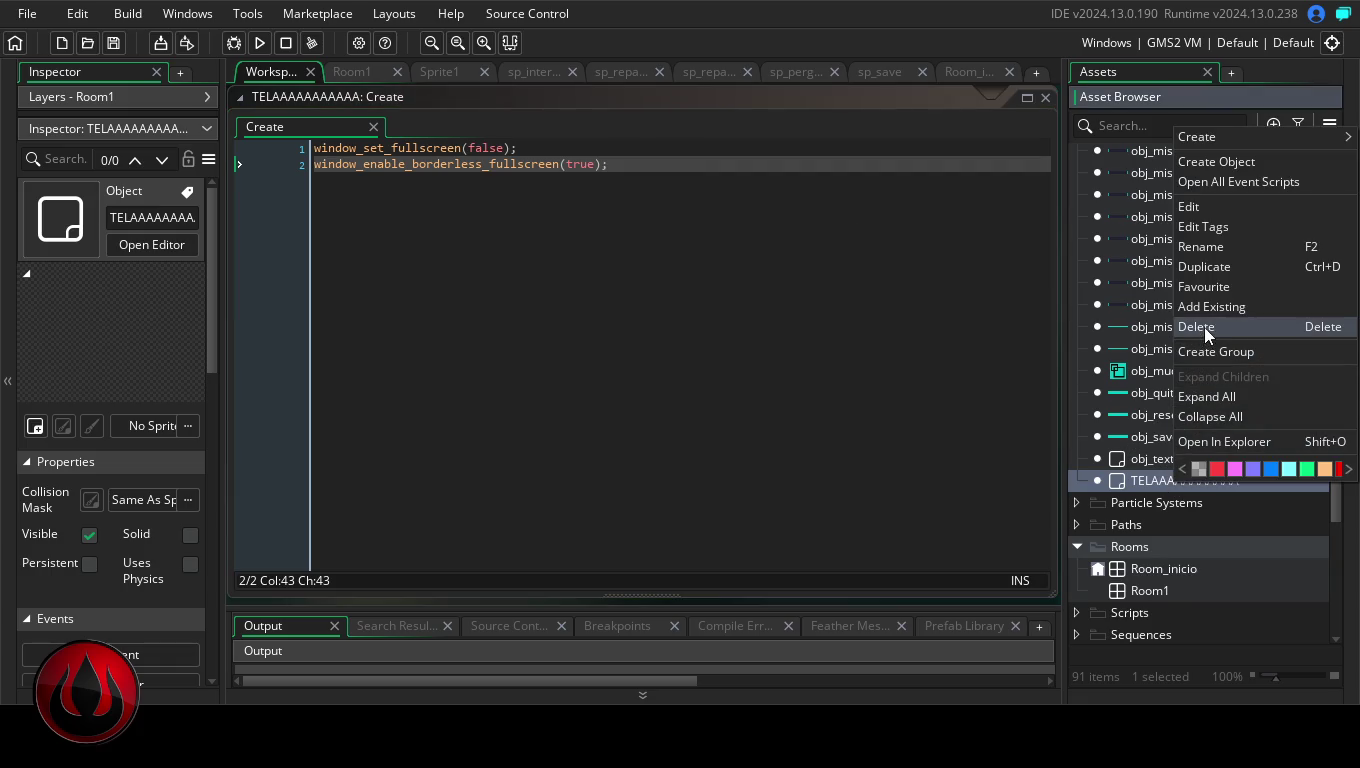
click(1200, 326)
click(731, 386)
double_click(1169, 370)
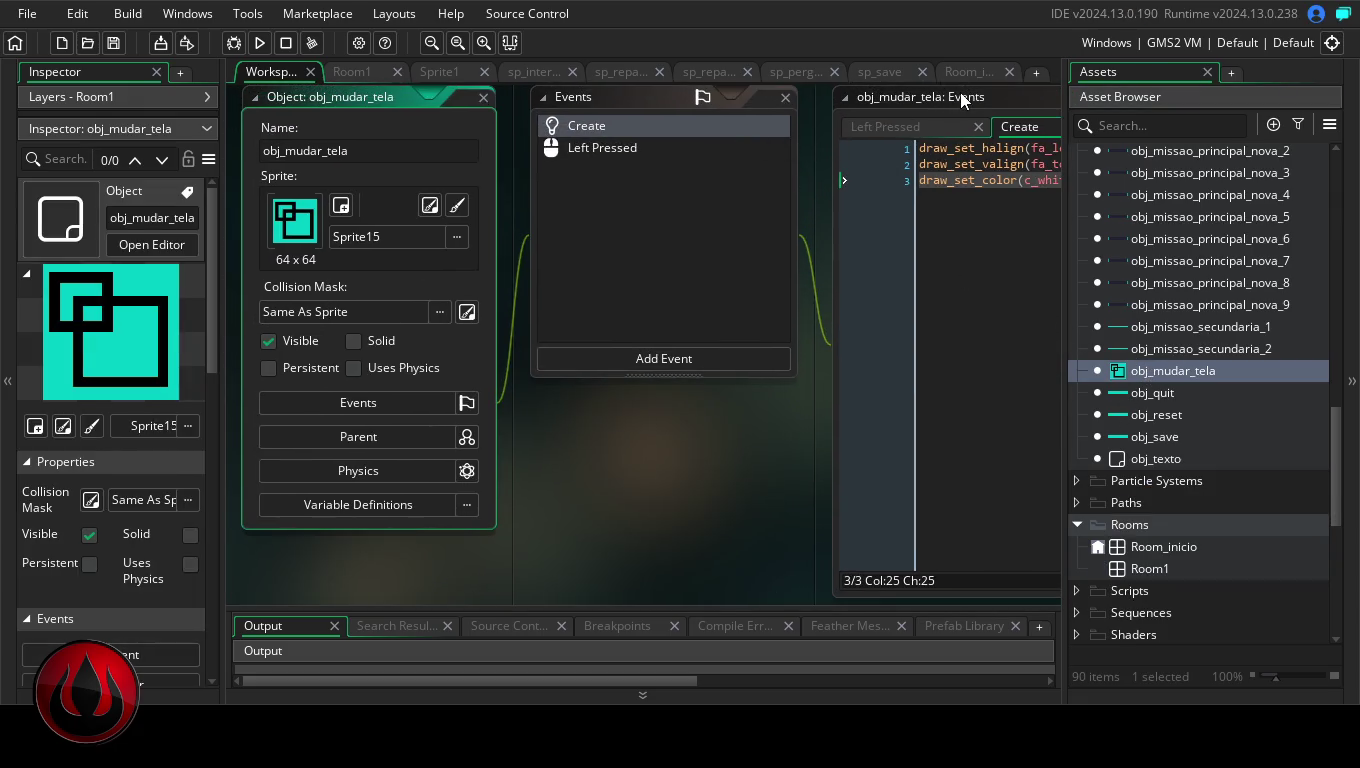
- Show obj_mudar_tela's fullscreen-toggling Left Pressed code full size, then open obj_interface_habitos
double_click(961, 93)
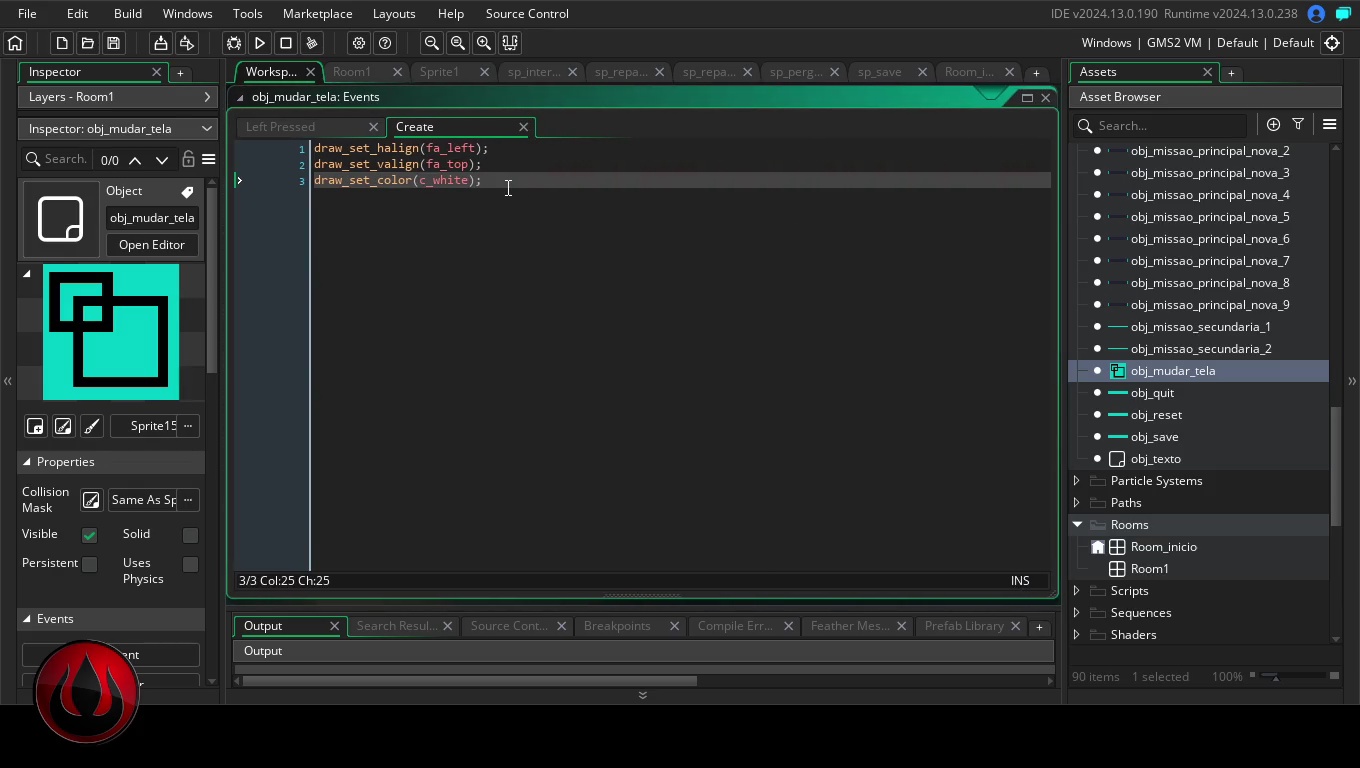
double_click(1180, 366)
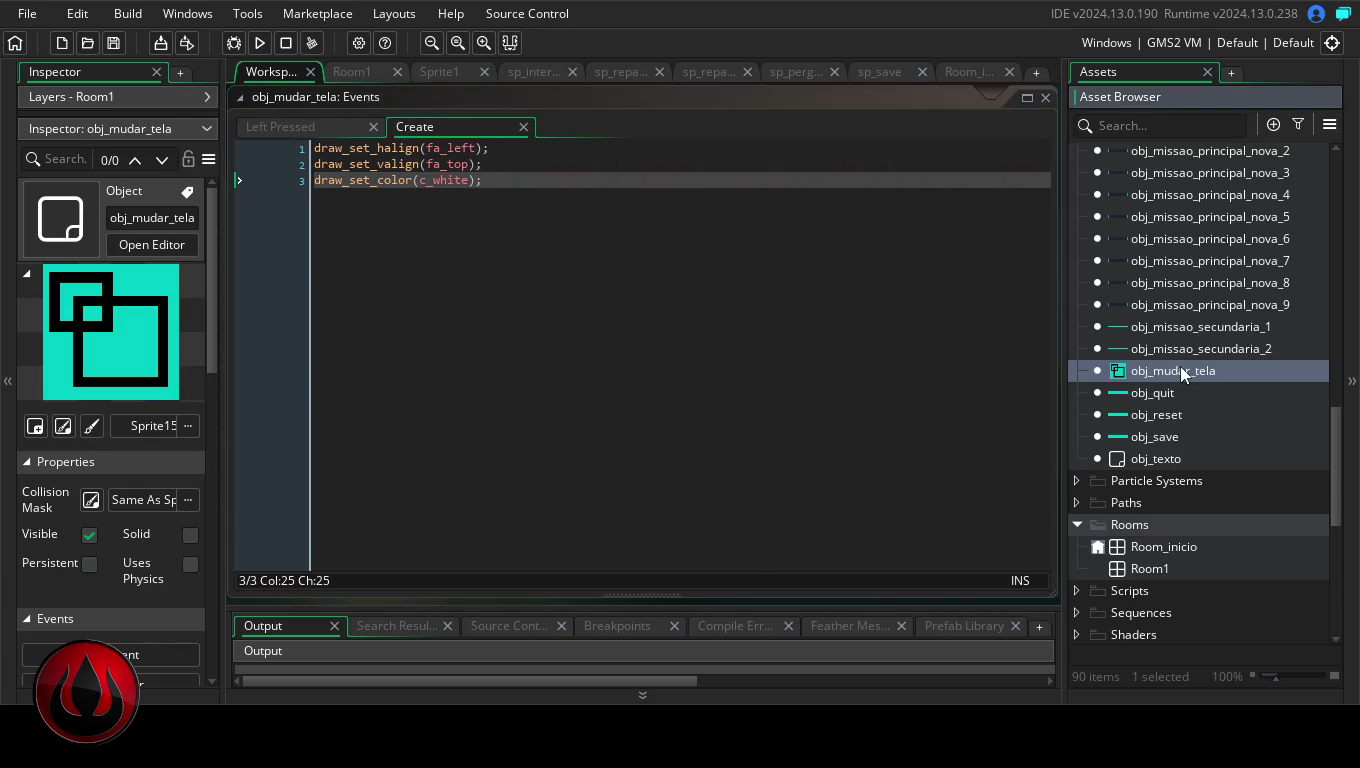
click(639, 142)
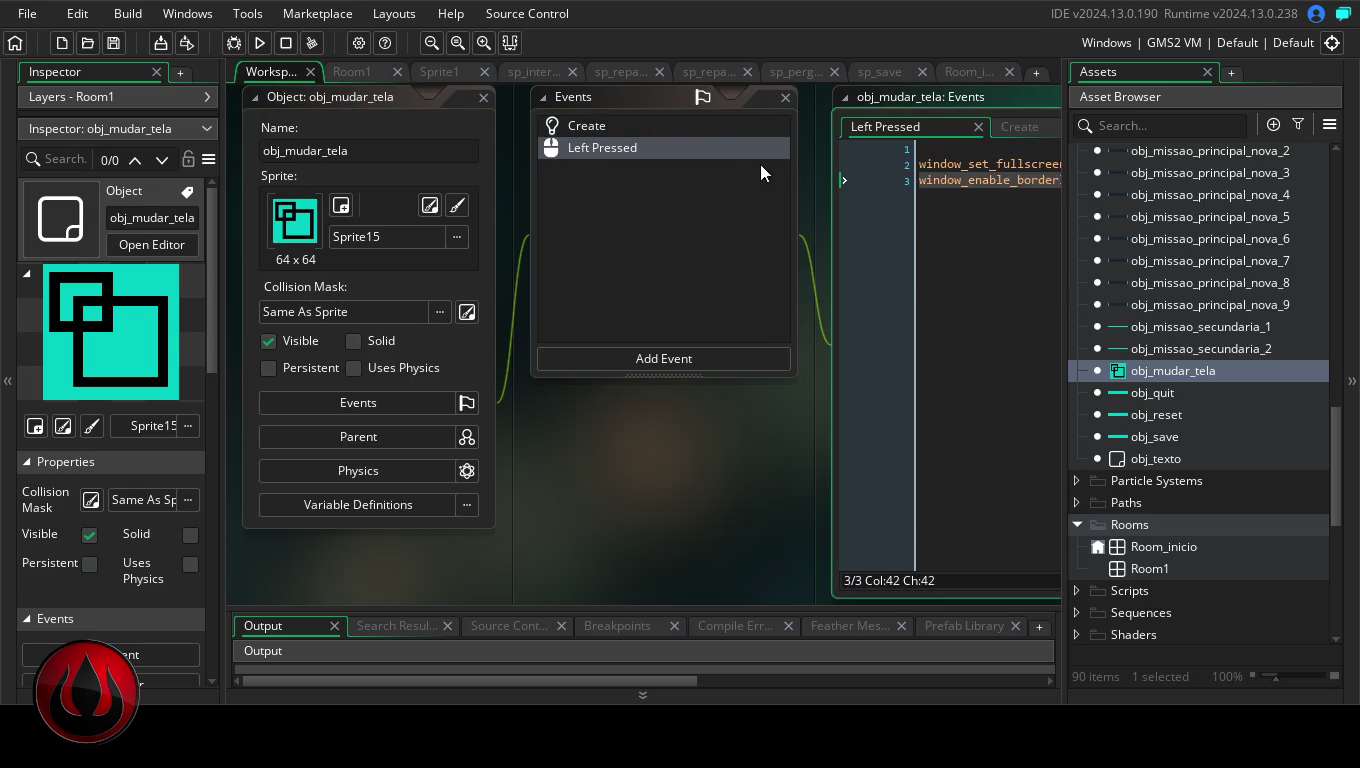
double_click(989, 96)
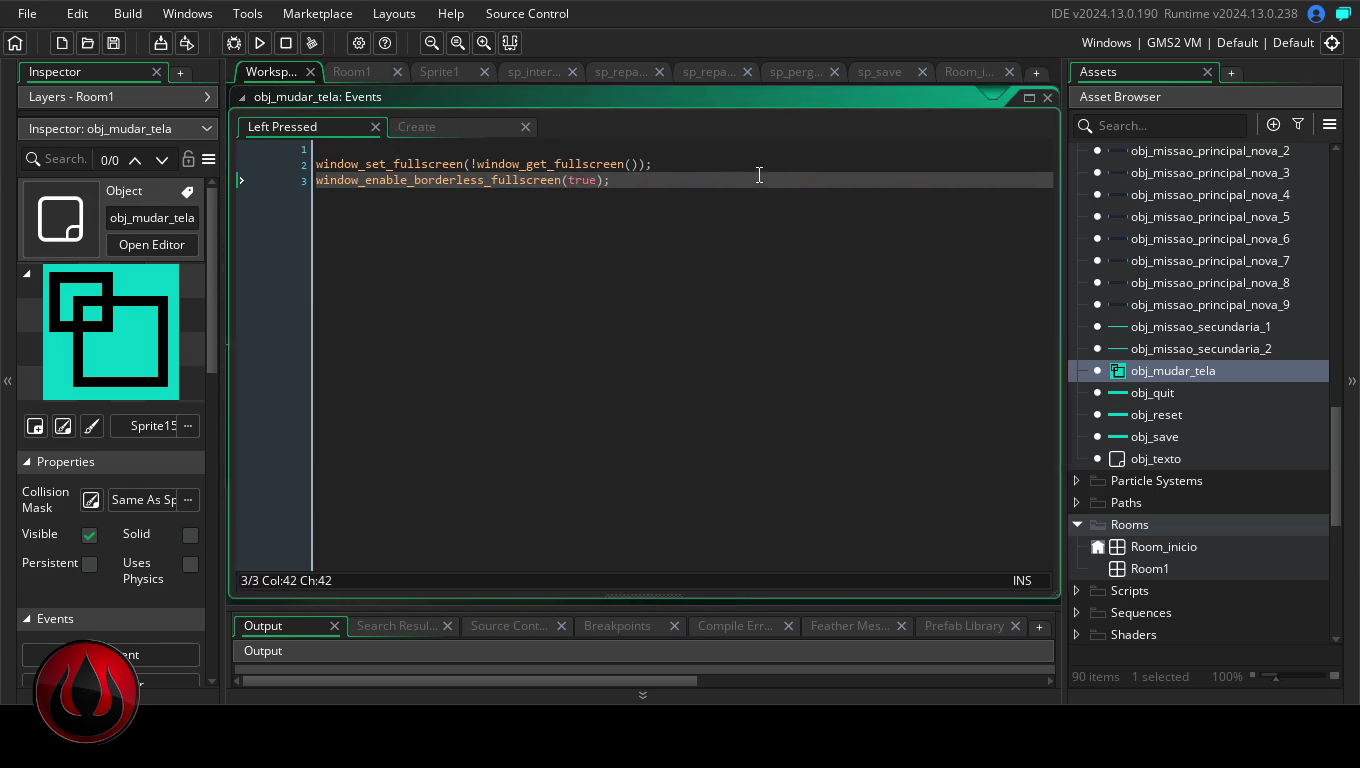
mouse_move(1336, 455)
mouse_down()
mouse_move(1349, 197)
mouse_move(1348, 350)
mouse_up()
double_click(1220, 372)
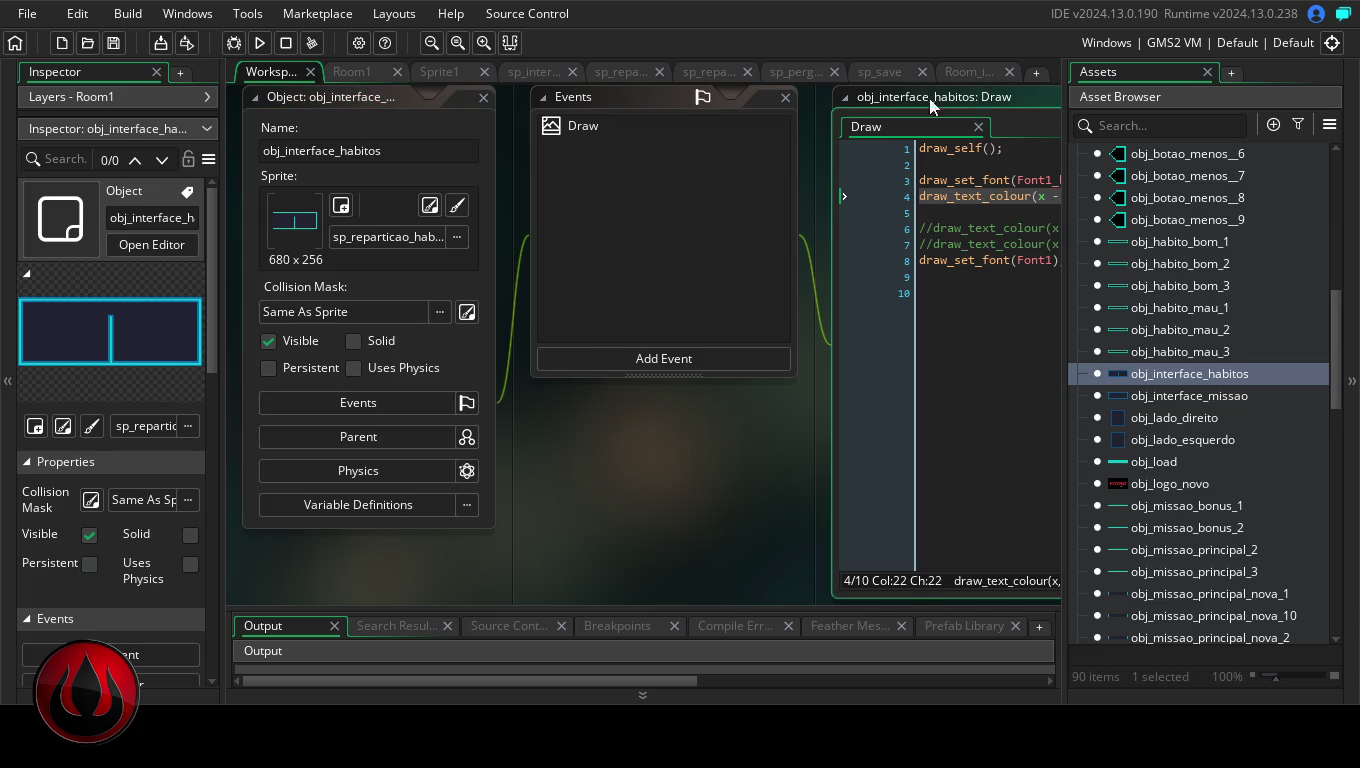
- Replace the 50 offset on line 4 with 100 so OBJETIVOS/OBJECTIVES draws at x - 100, then run
double_click(962, 92)
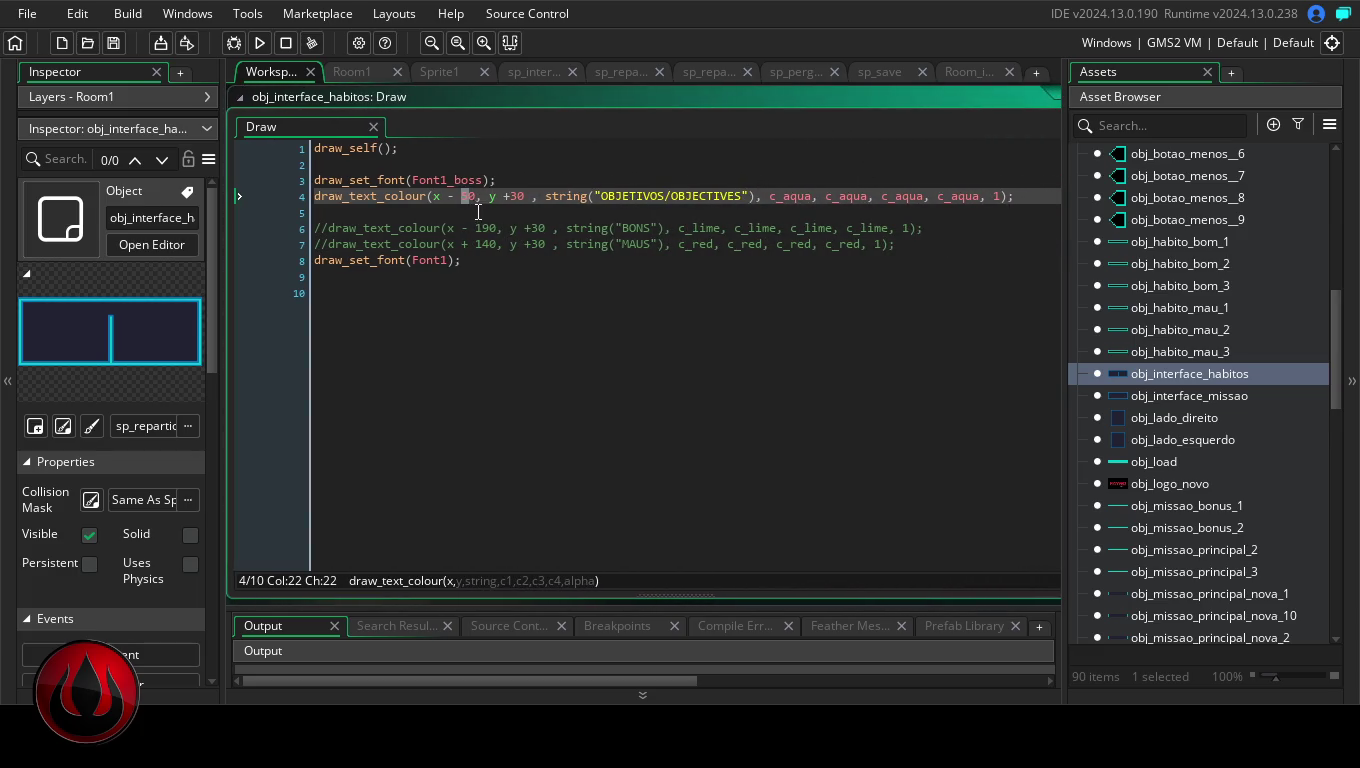
double_click(466, 196)
text(TASK)
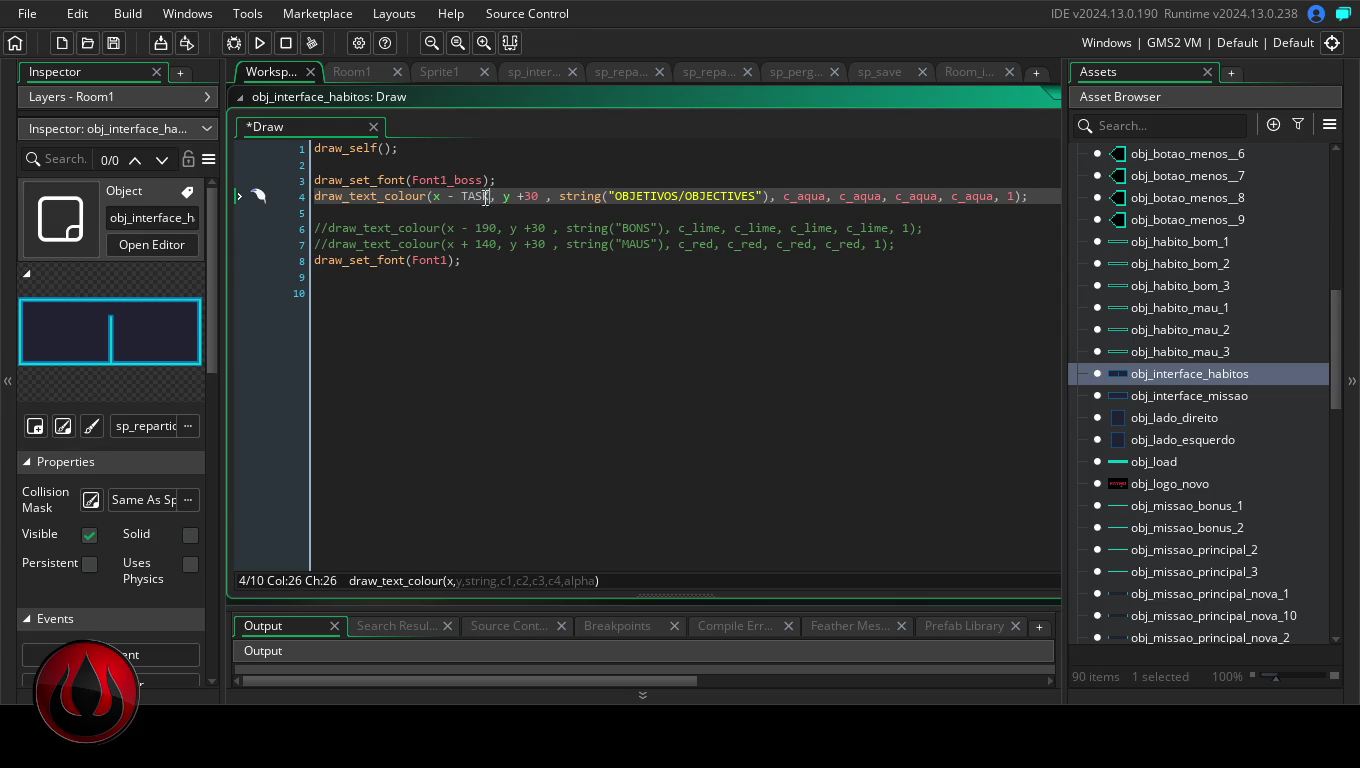
key(BackSpace)
text(1)
text(9)
key(BackSpace)
text(00)
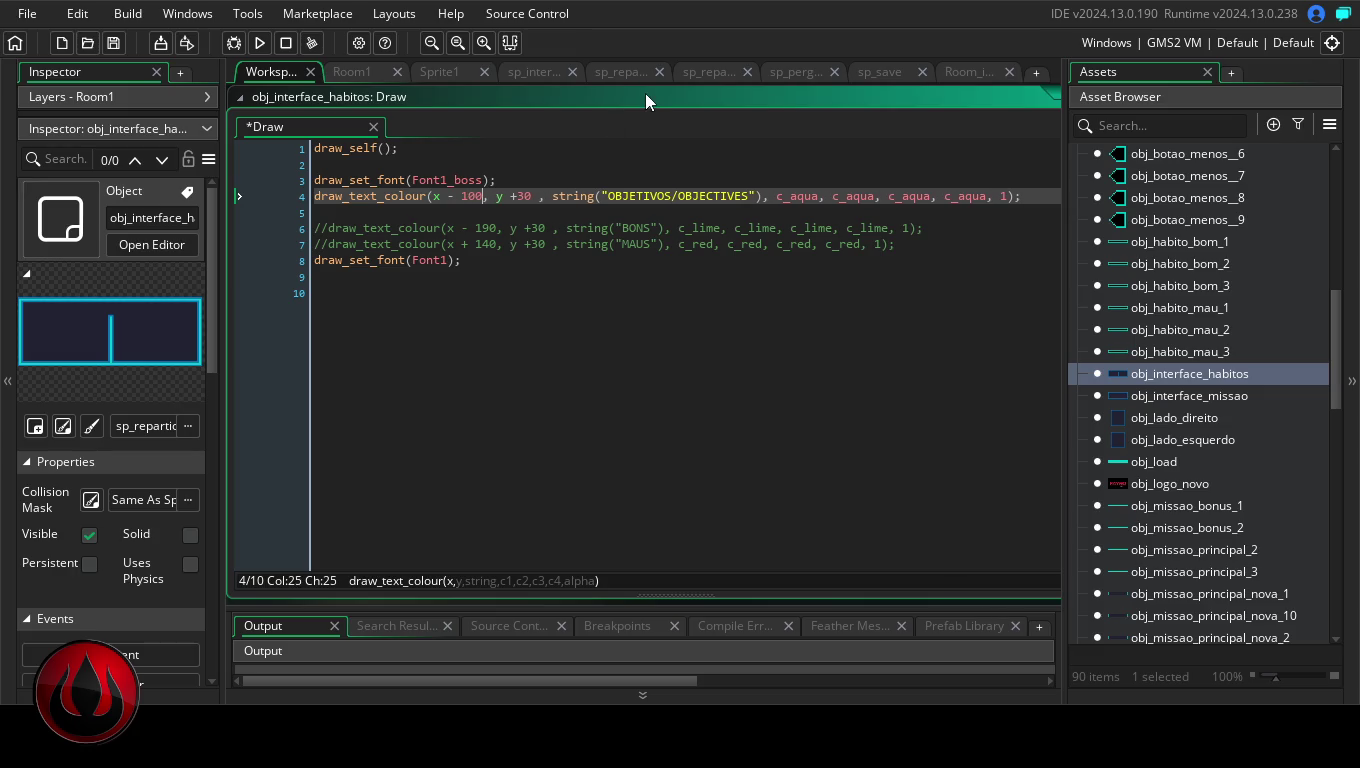
click(263, 44)
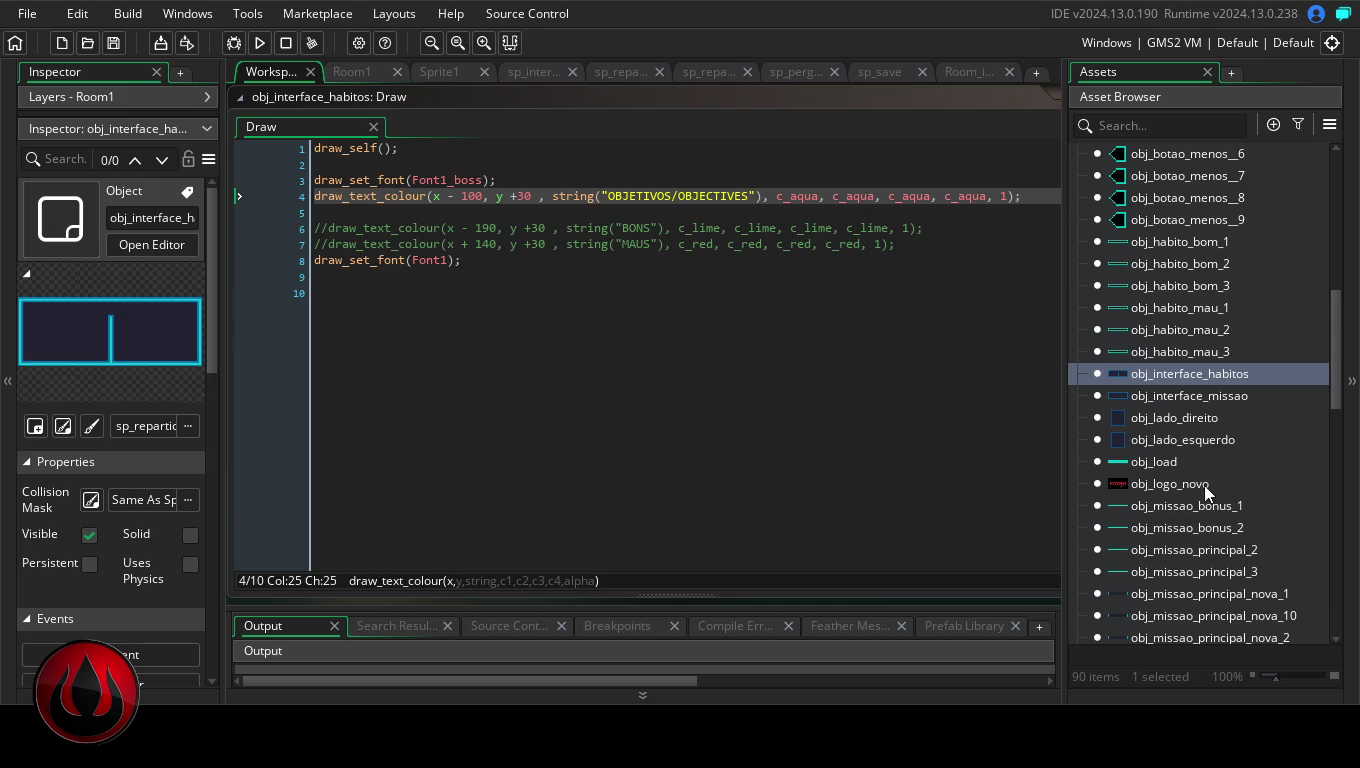
- Open obj_mudar_tela's Create code in a full-size editor
mouse_move(1341, 380)
mouse_down()
mouse_move(1340, 460)
mouse_move(1318, 462)
mouse_up()
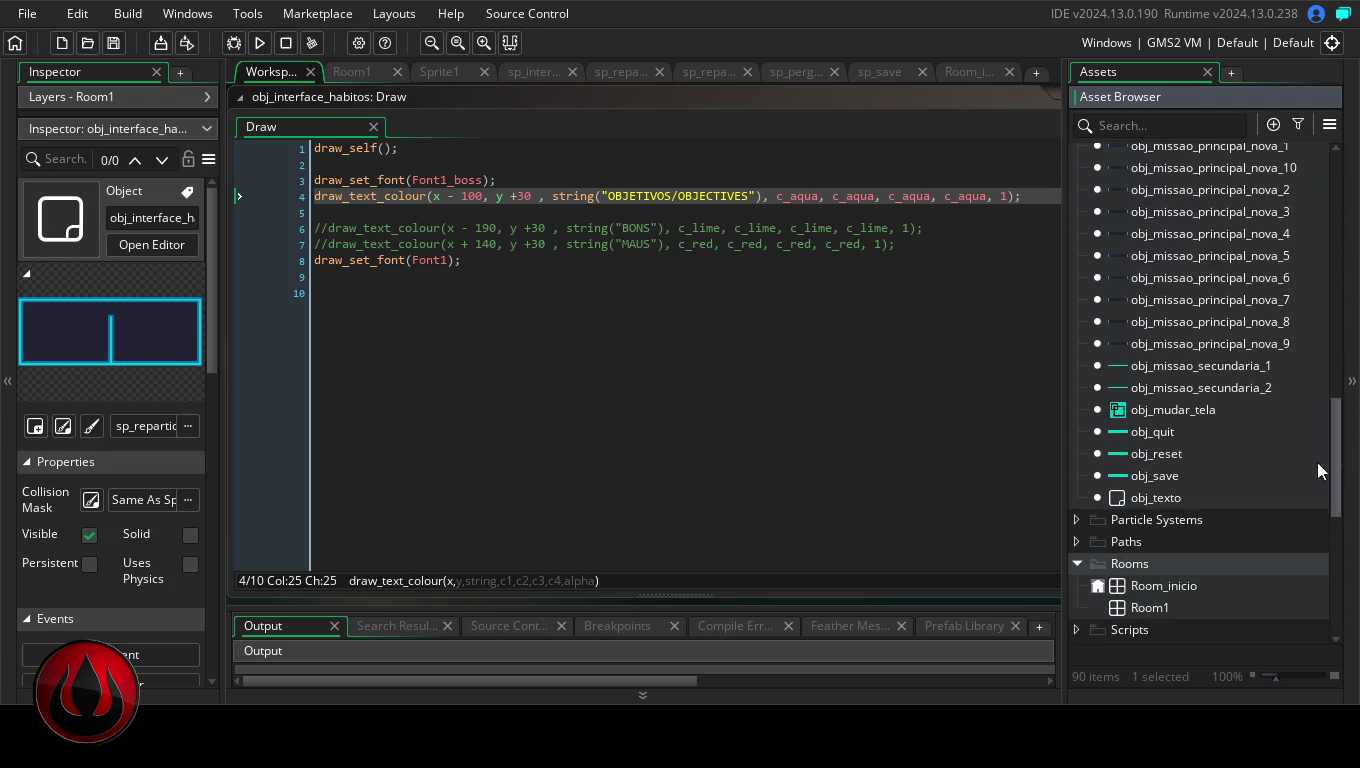
double_click(1192, 405)
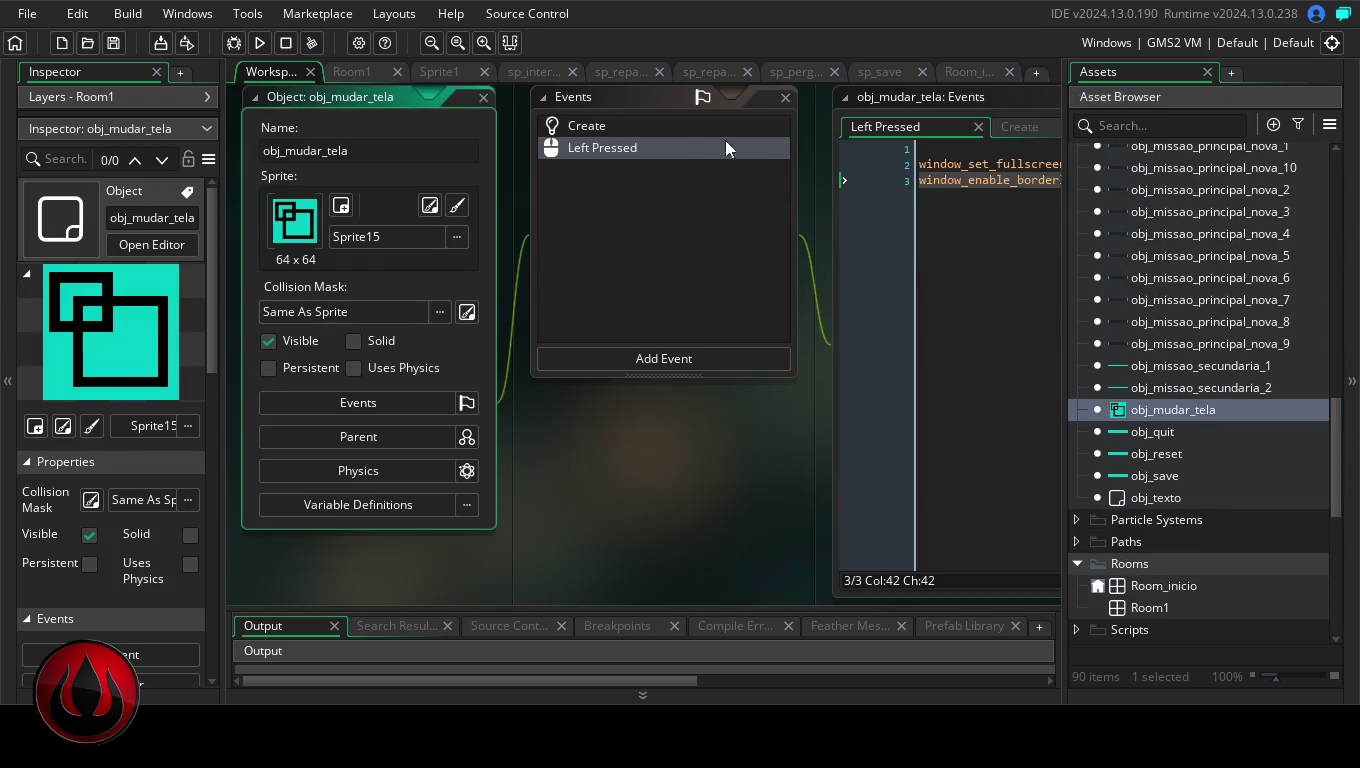
click(690, 128)
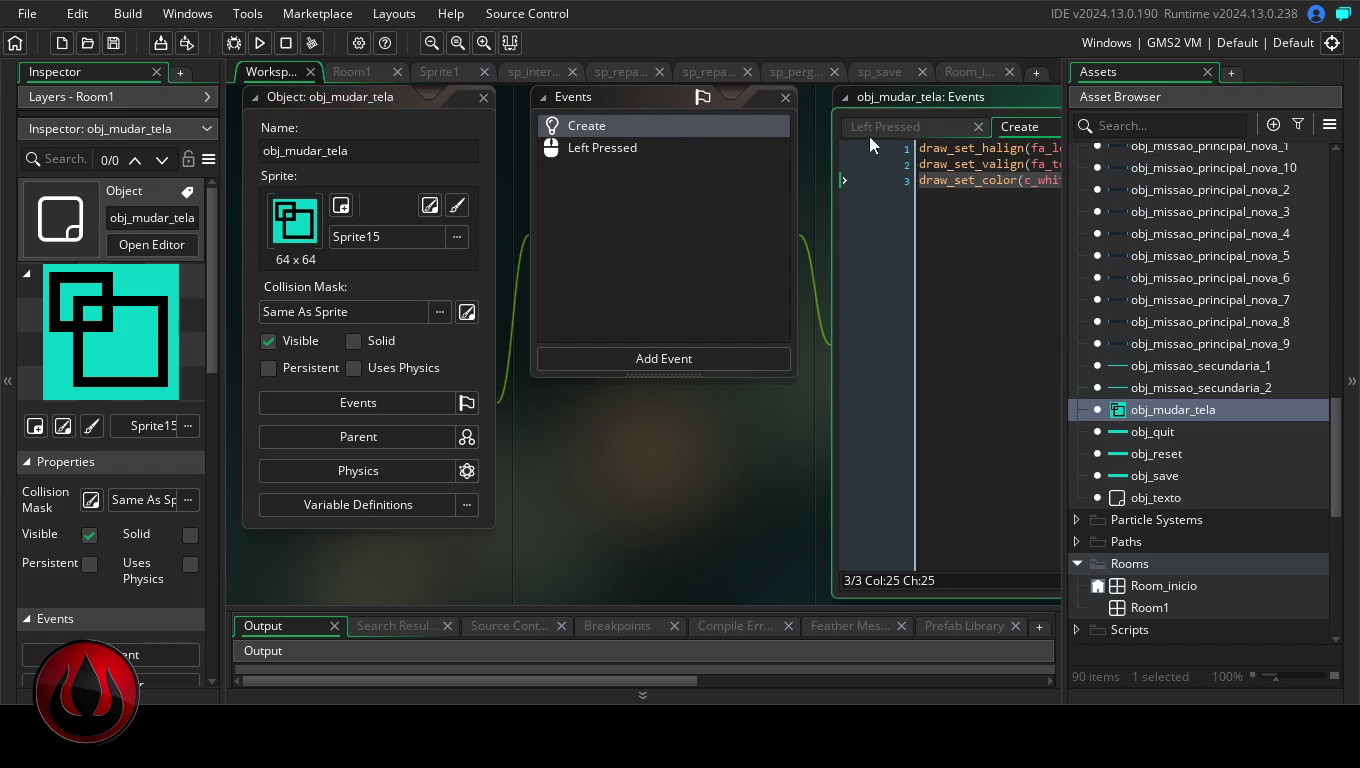
double_click(926, 98)
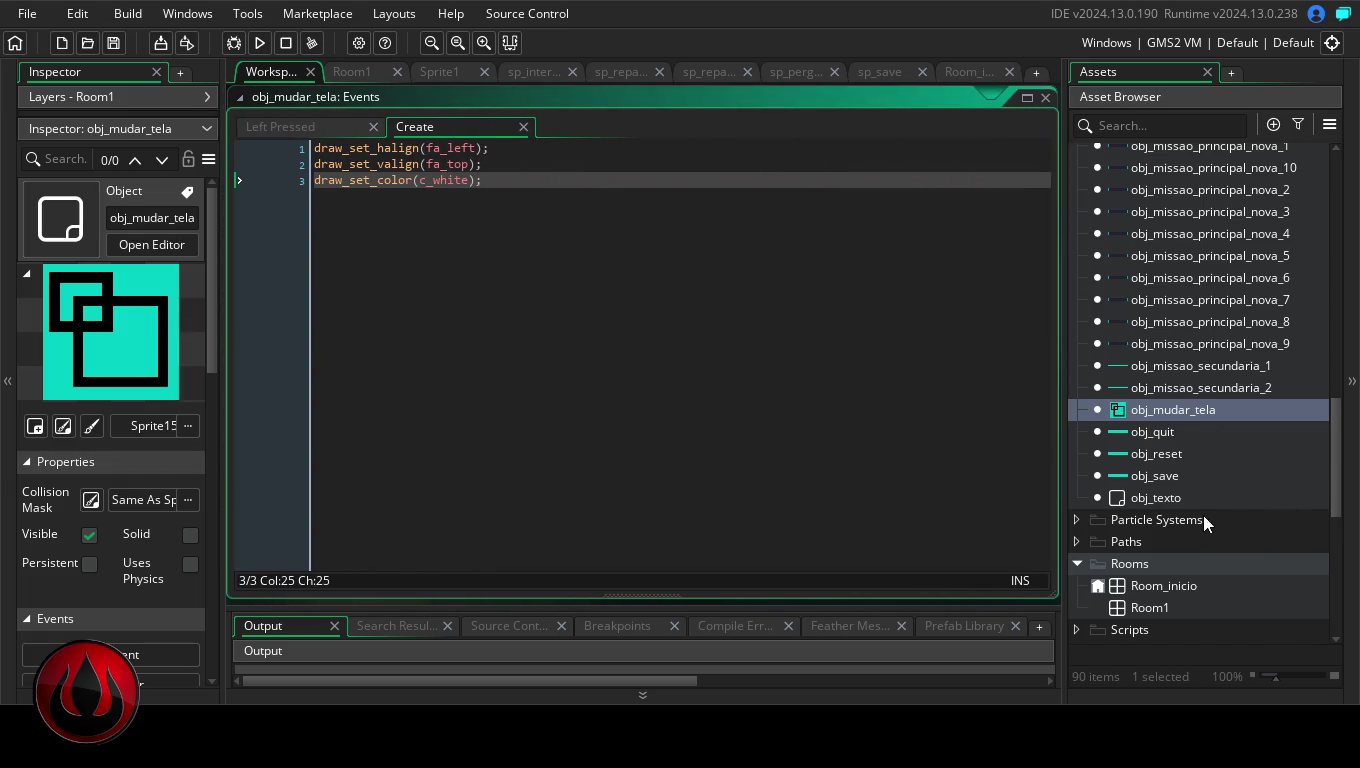
- Open obj_texto's Create code and delete its window_set_fullscreen(true) line
click(1187, 495)
double_click(1187, 497)
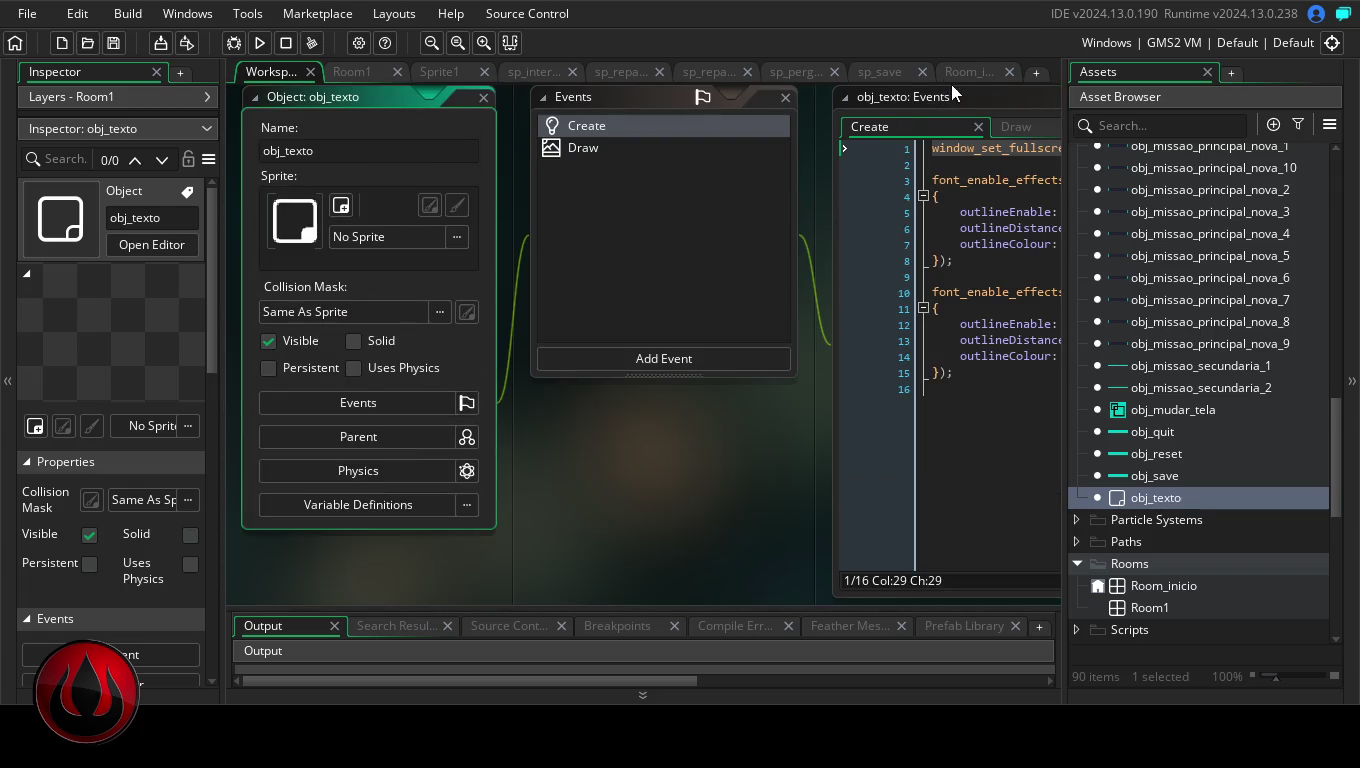
double_click(959, 98)
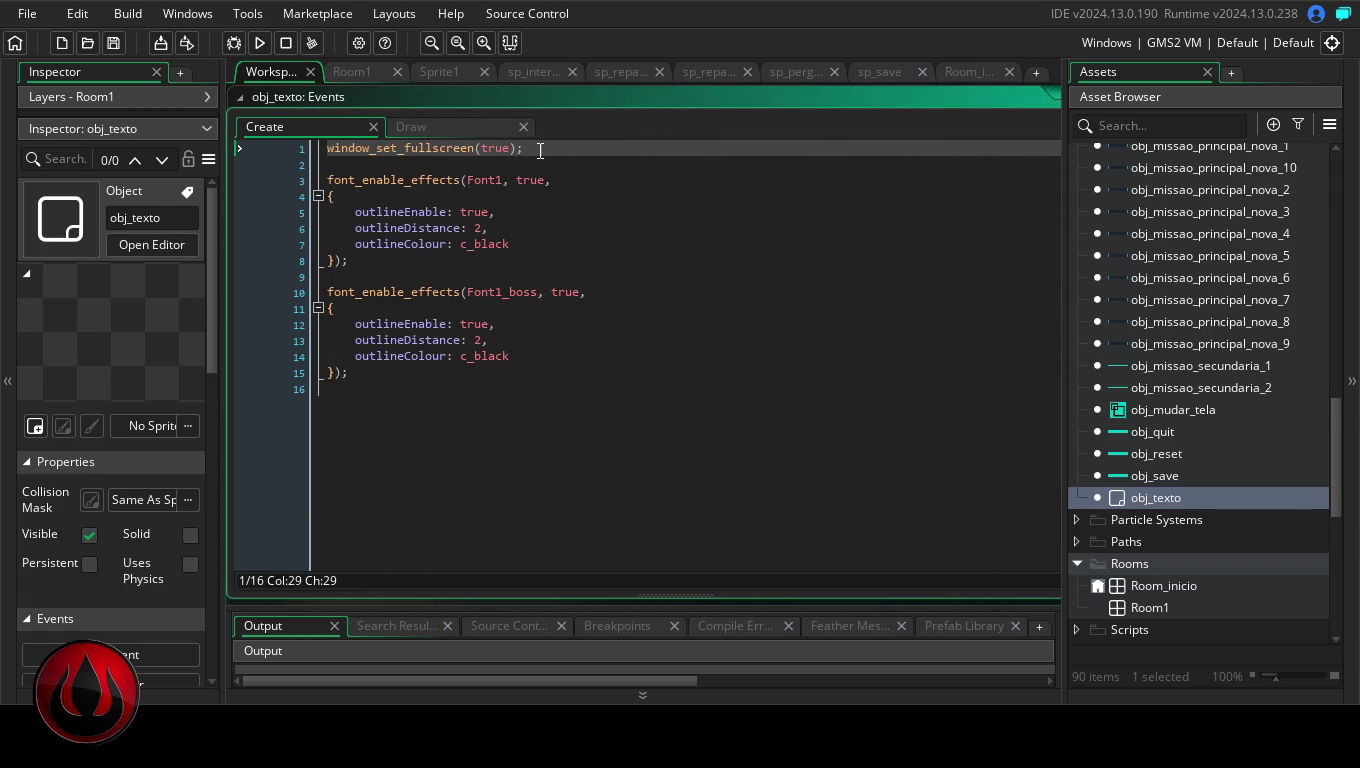
key(shift+Home)
key(BackSpace)
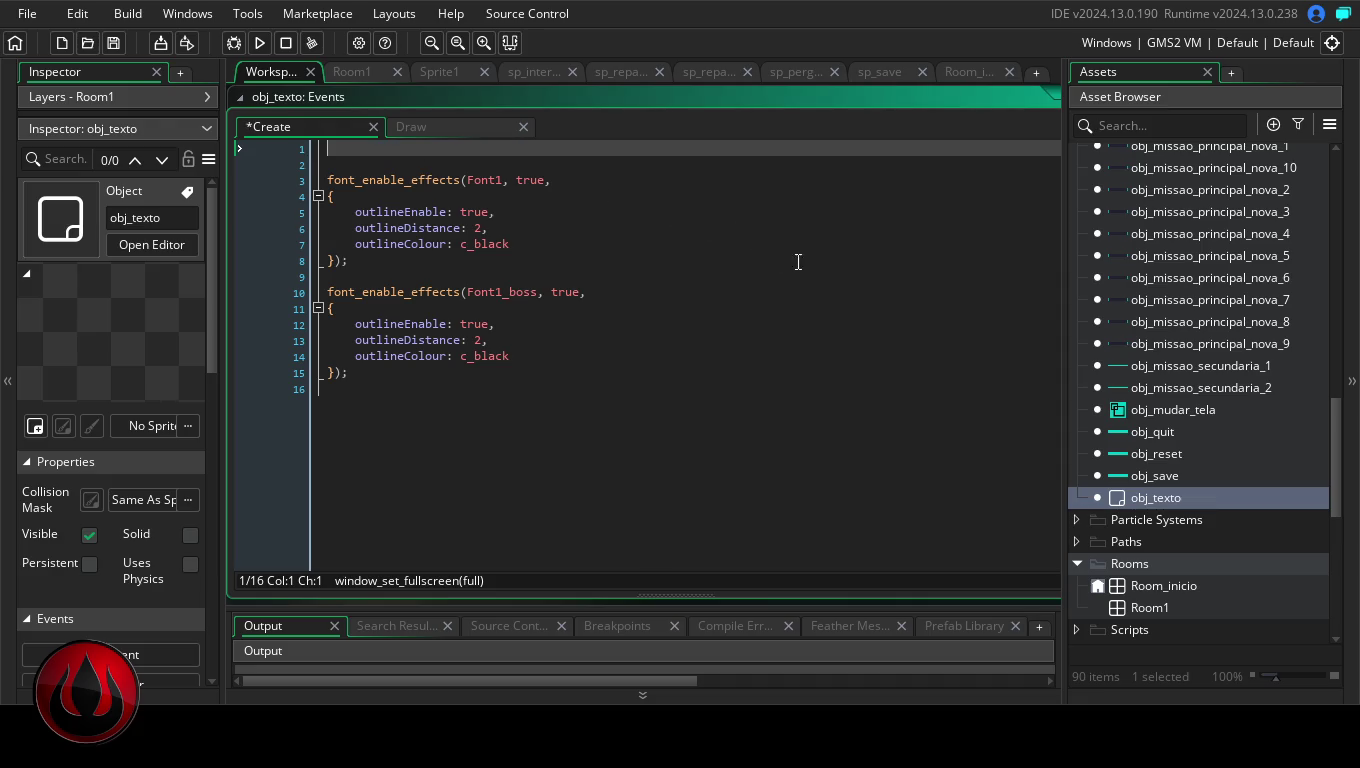
drag(1335, 458, 1335, 366)
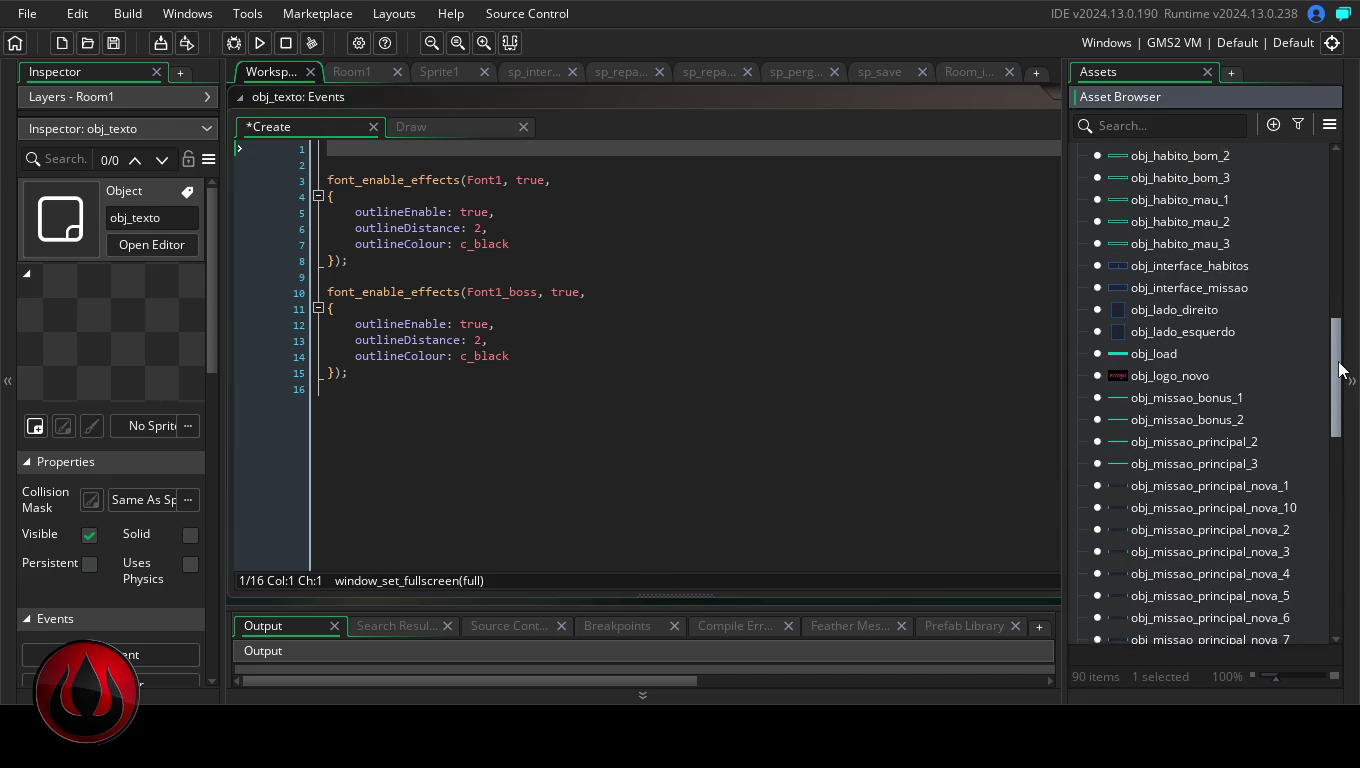
- Paste window_set_fullscreen(true) above alpha = 0 in obj_logo_novo's Create code and run the game
double_click(1164, 401)
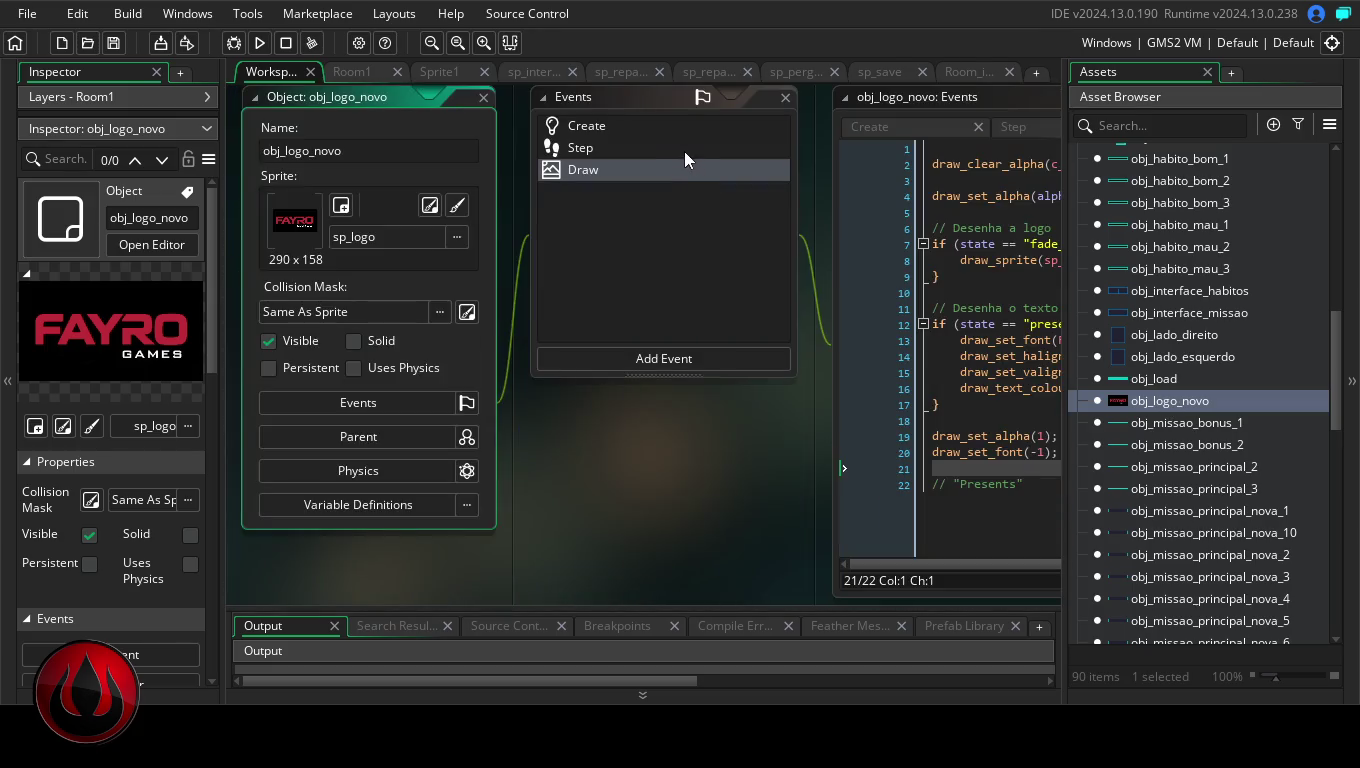
click(655, 130)
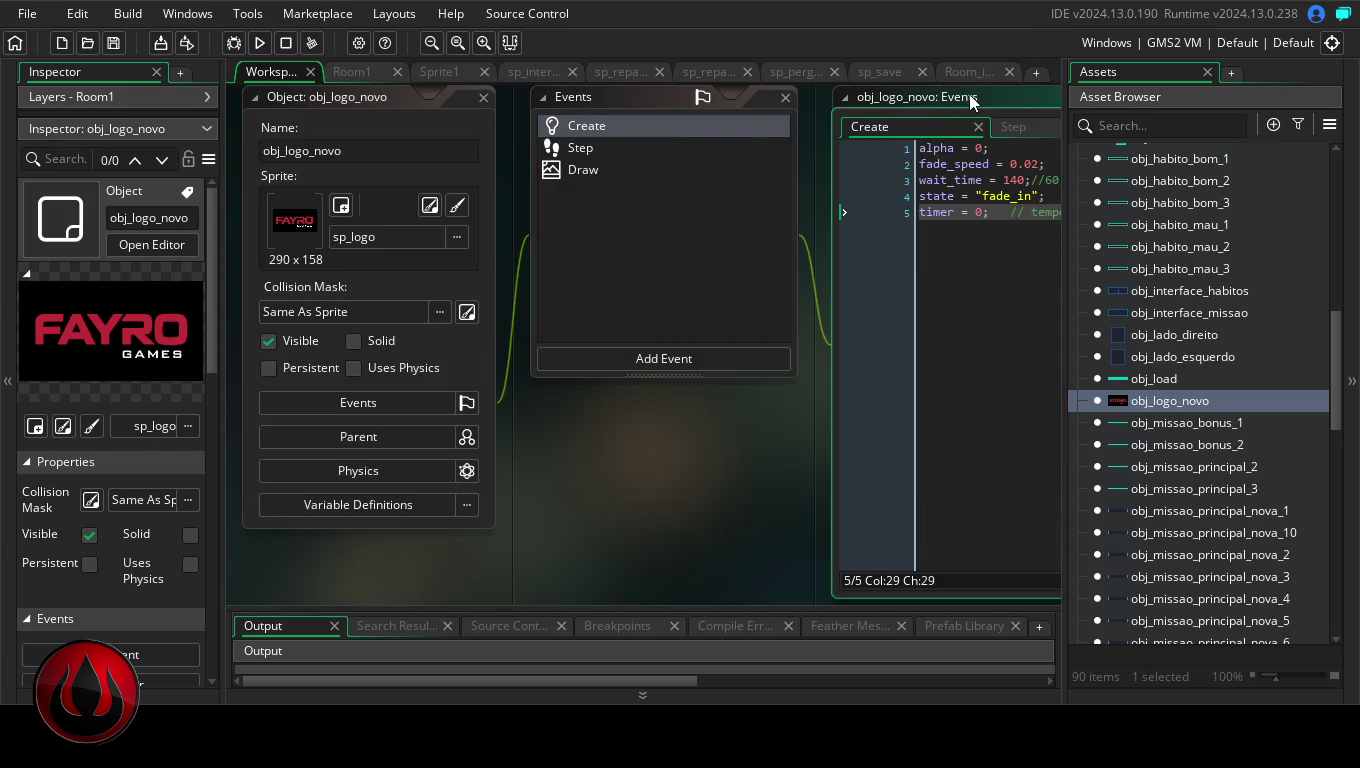
double_click(969, 93)
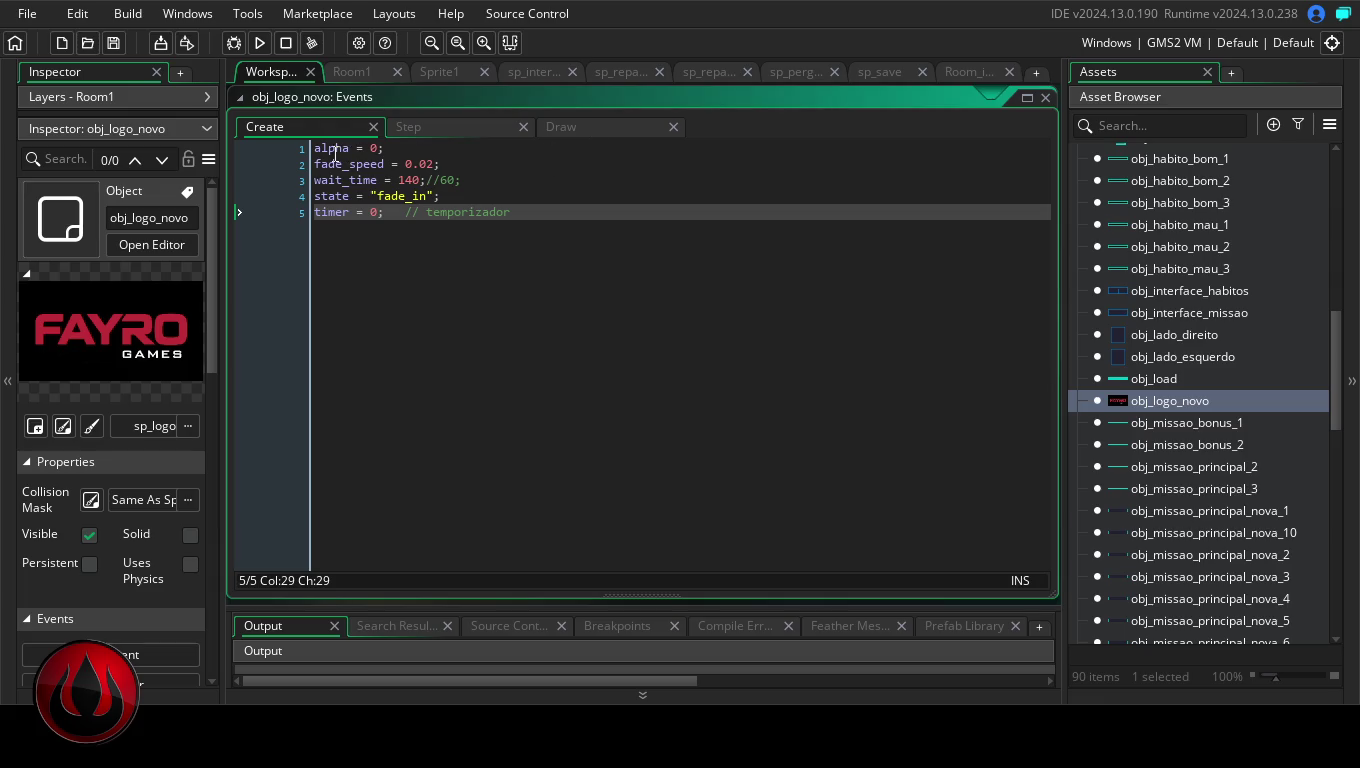
click(313, 149)
key(Return)
key(Return)
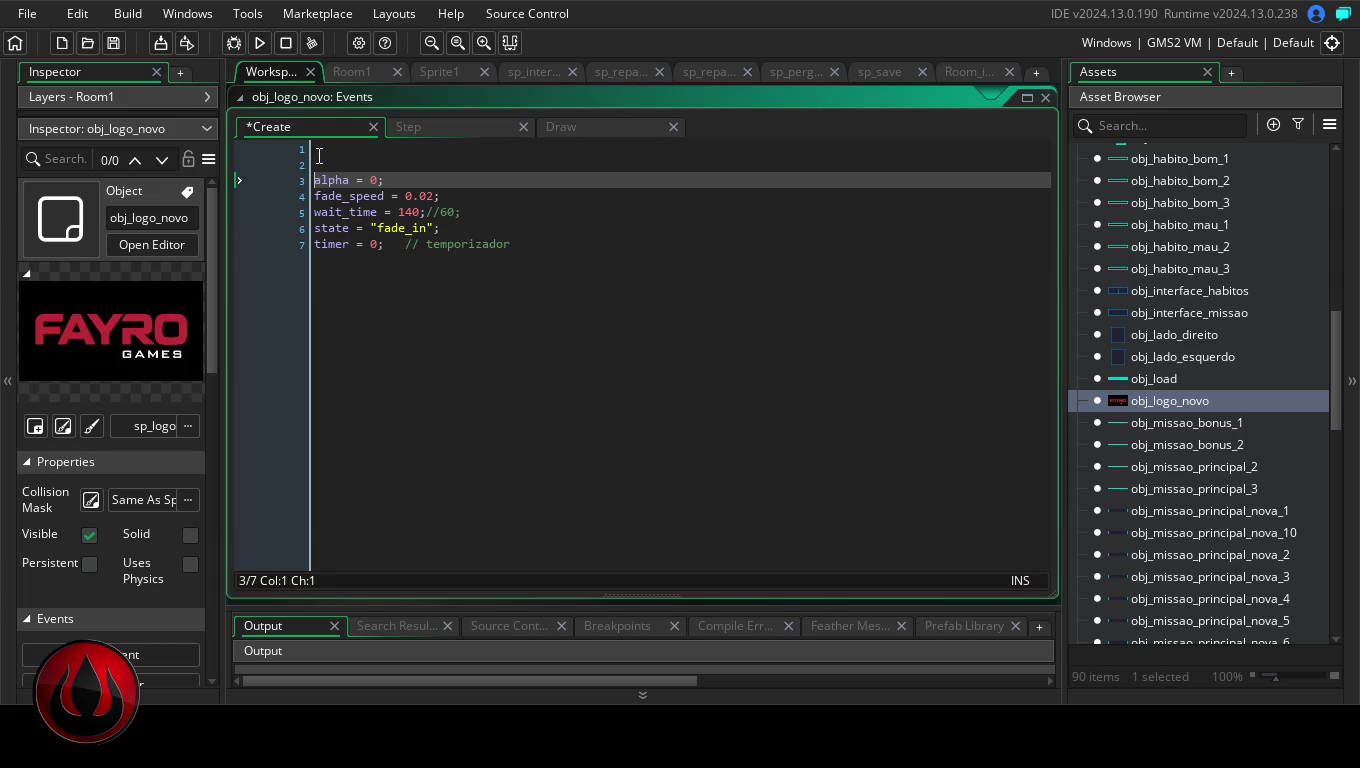
click(328, 149)
text(window_set_fullscreen(true);)
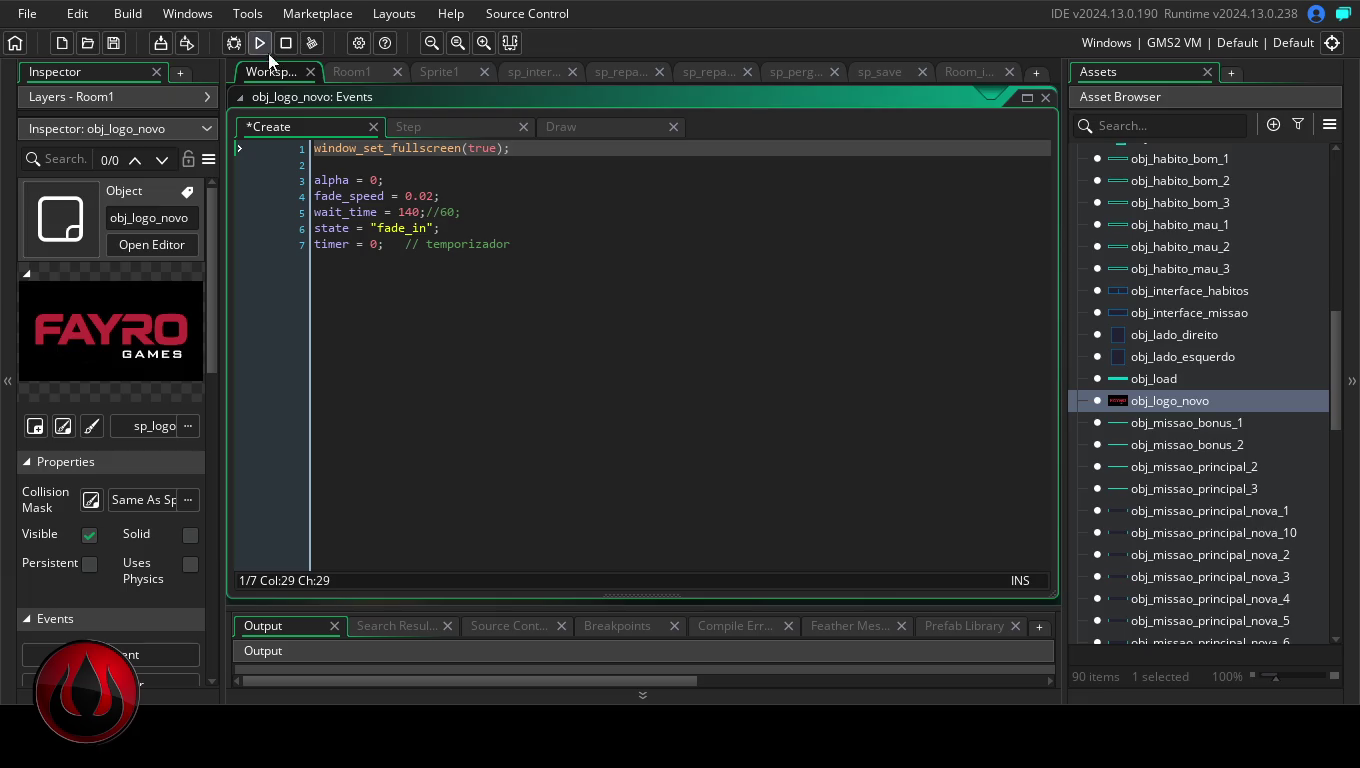
click(259, 42)
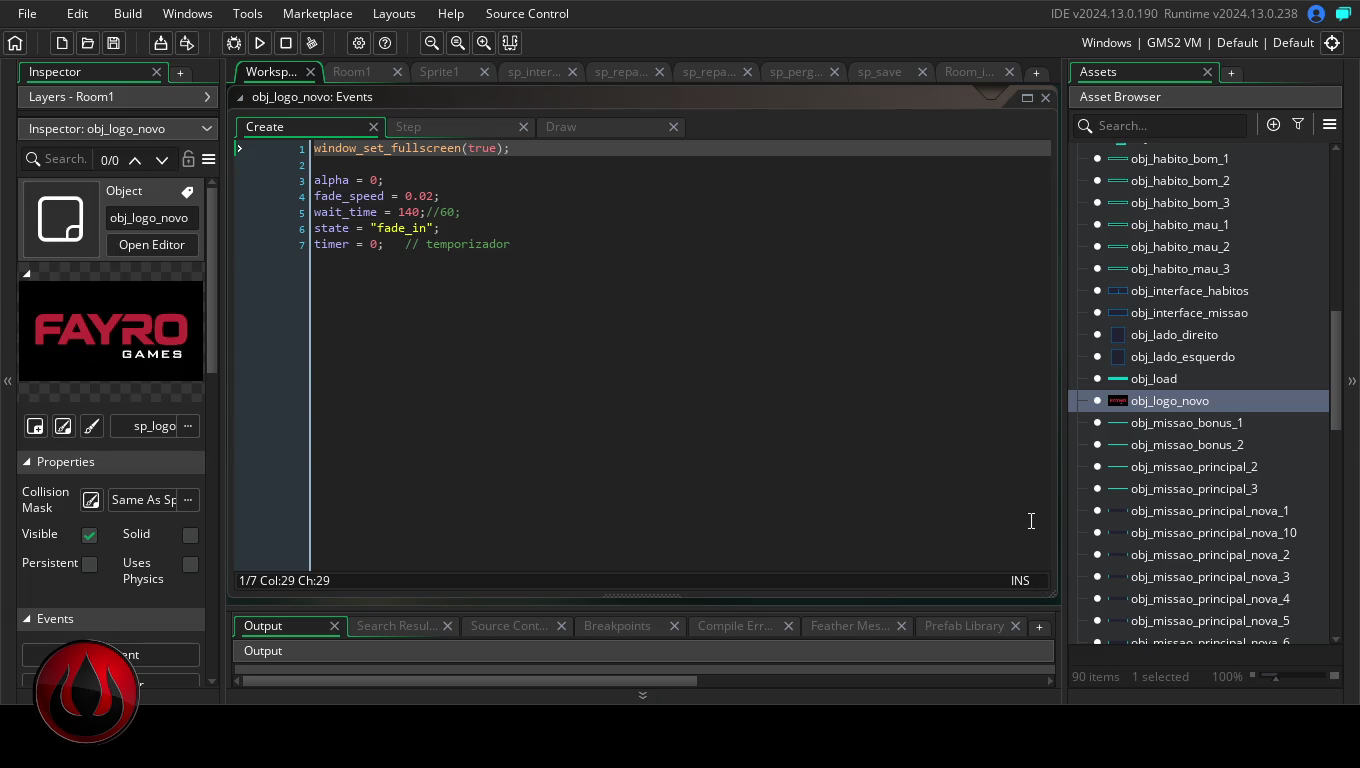
- Reopen obj_logo_novo's Create code full size with the caret before the fullscreen line
double_click(1170, 401)
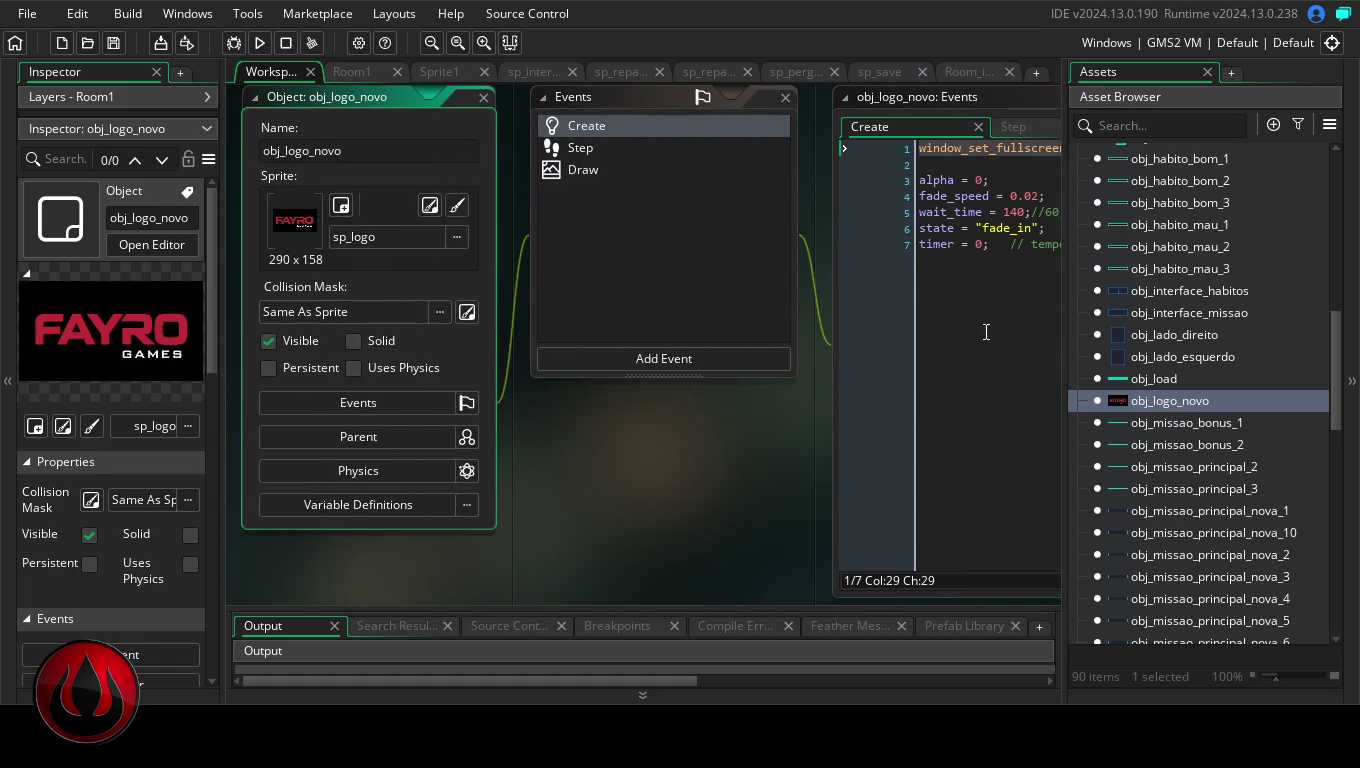
double_click(977, 97)
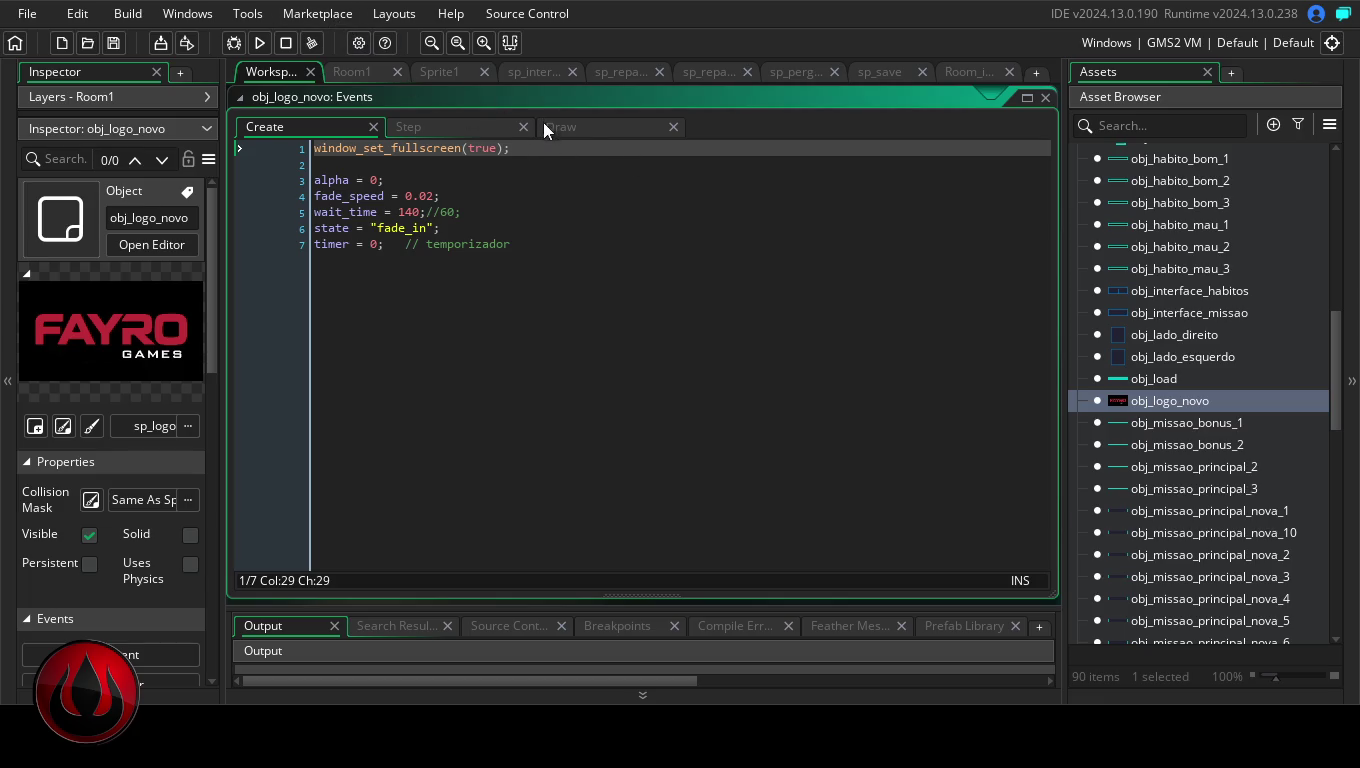
click(313, 147)
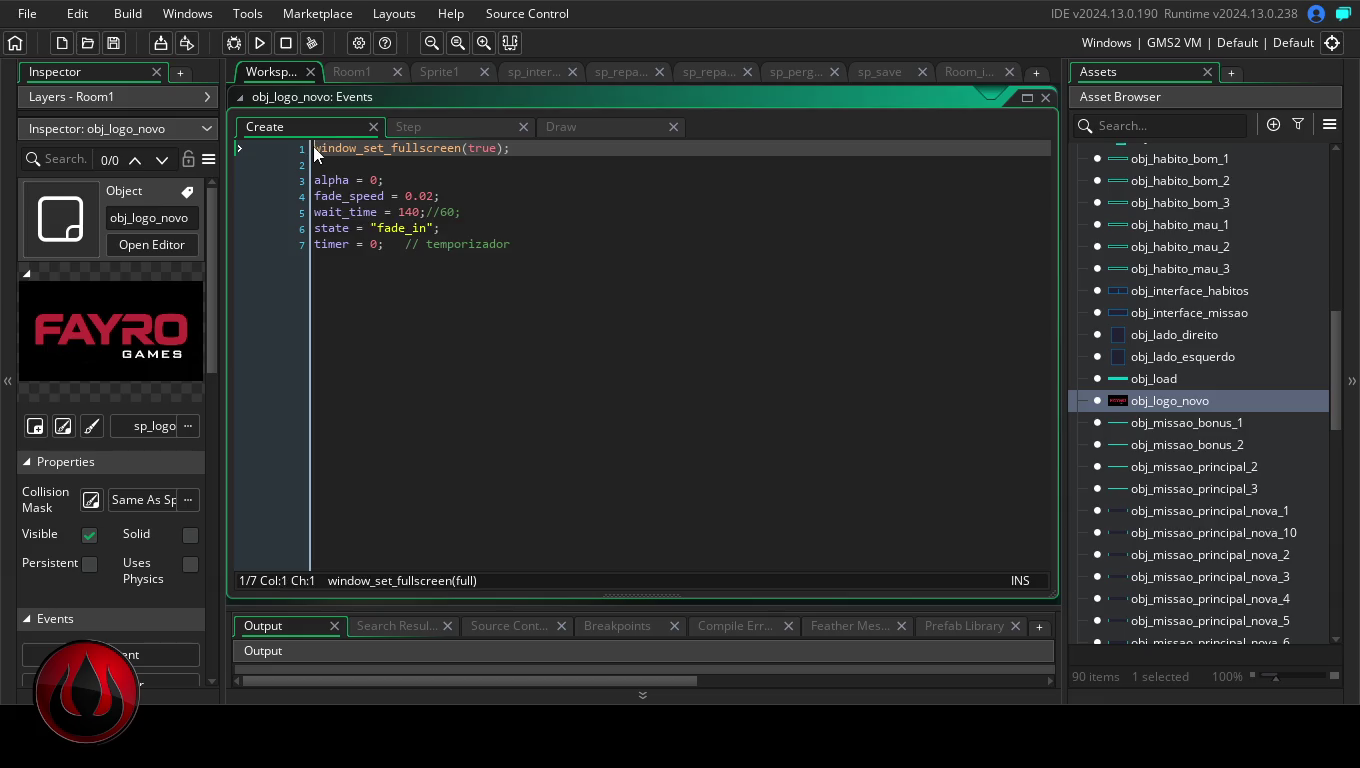
- Comment out the window_set_fullscreen(true) line with //
text(;;)
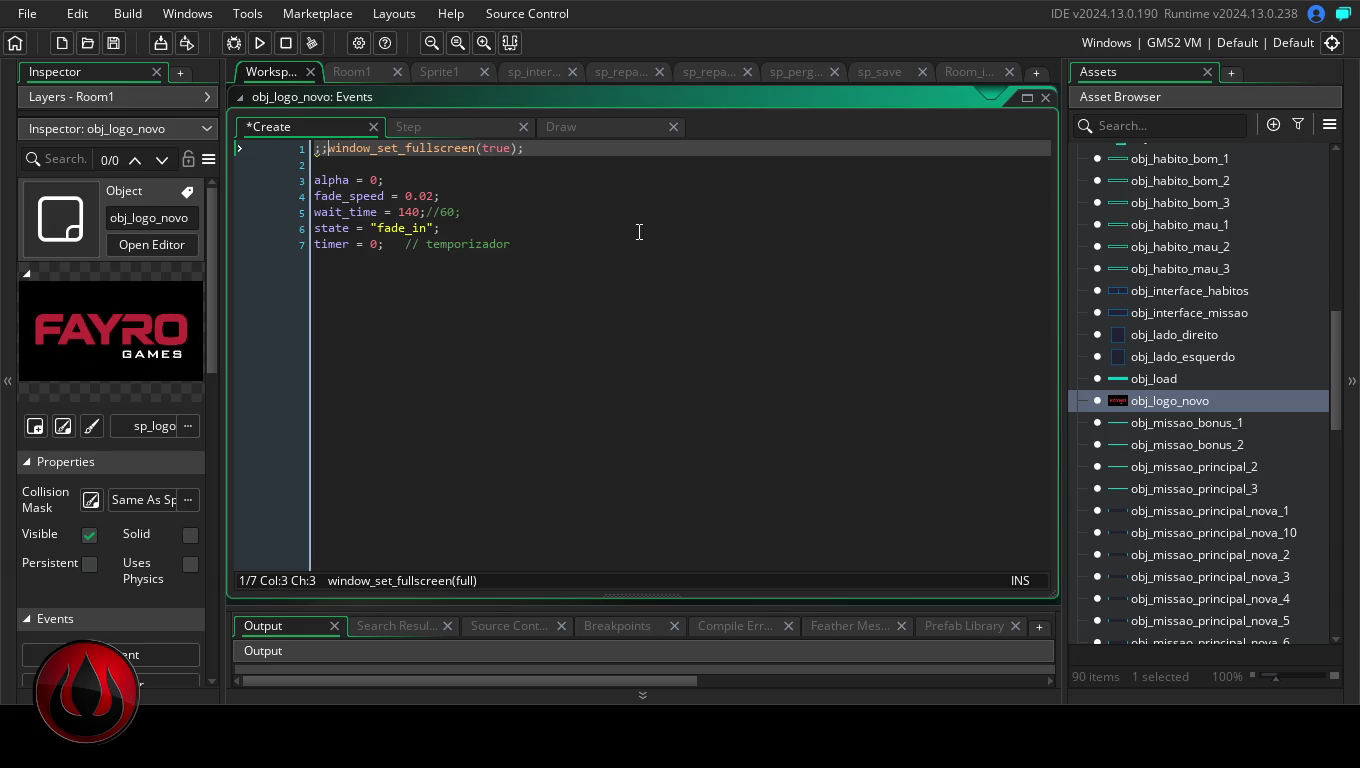
key(BackSpace)
key(BackSpace)
text(//)
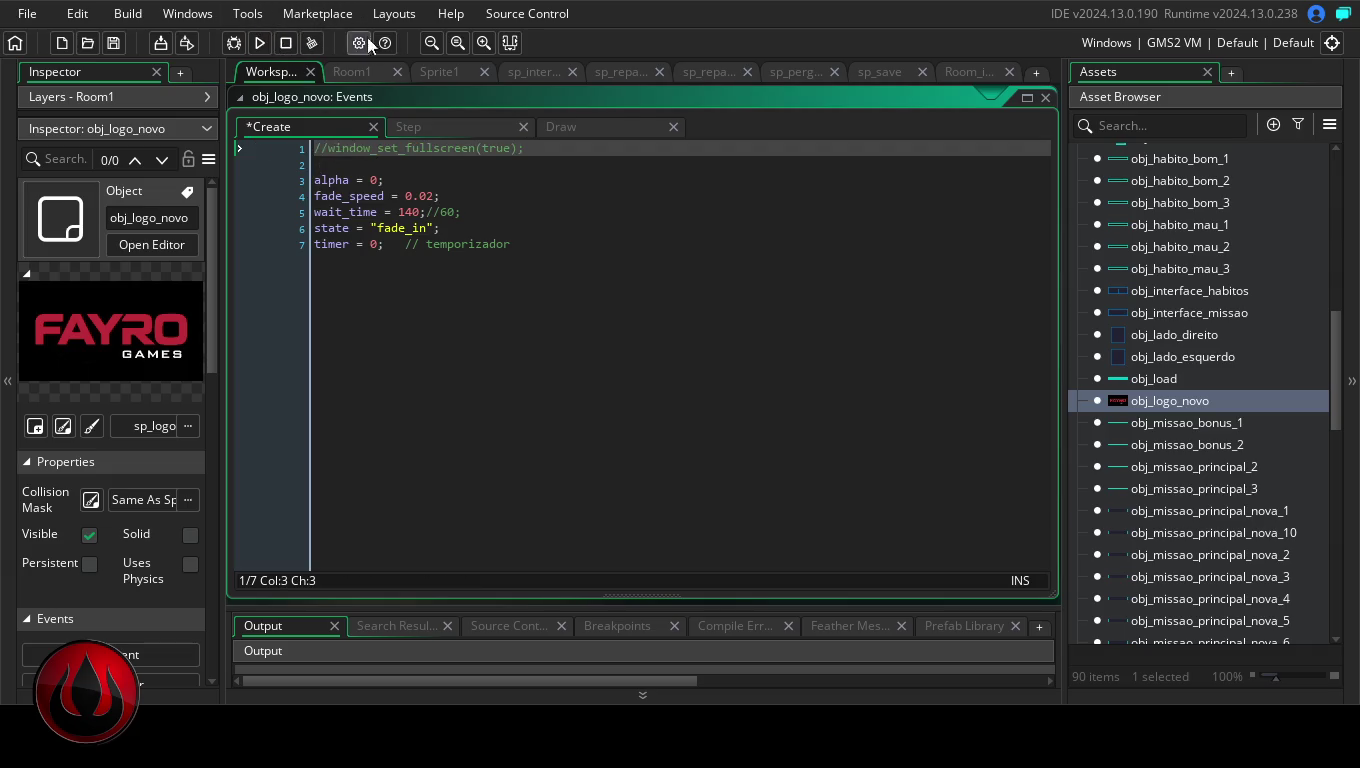
- Look through the Game Options, including the macOS general settings
click(357, 42)
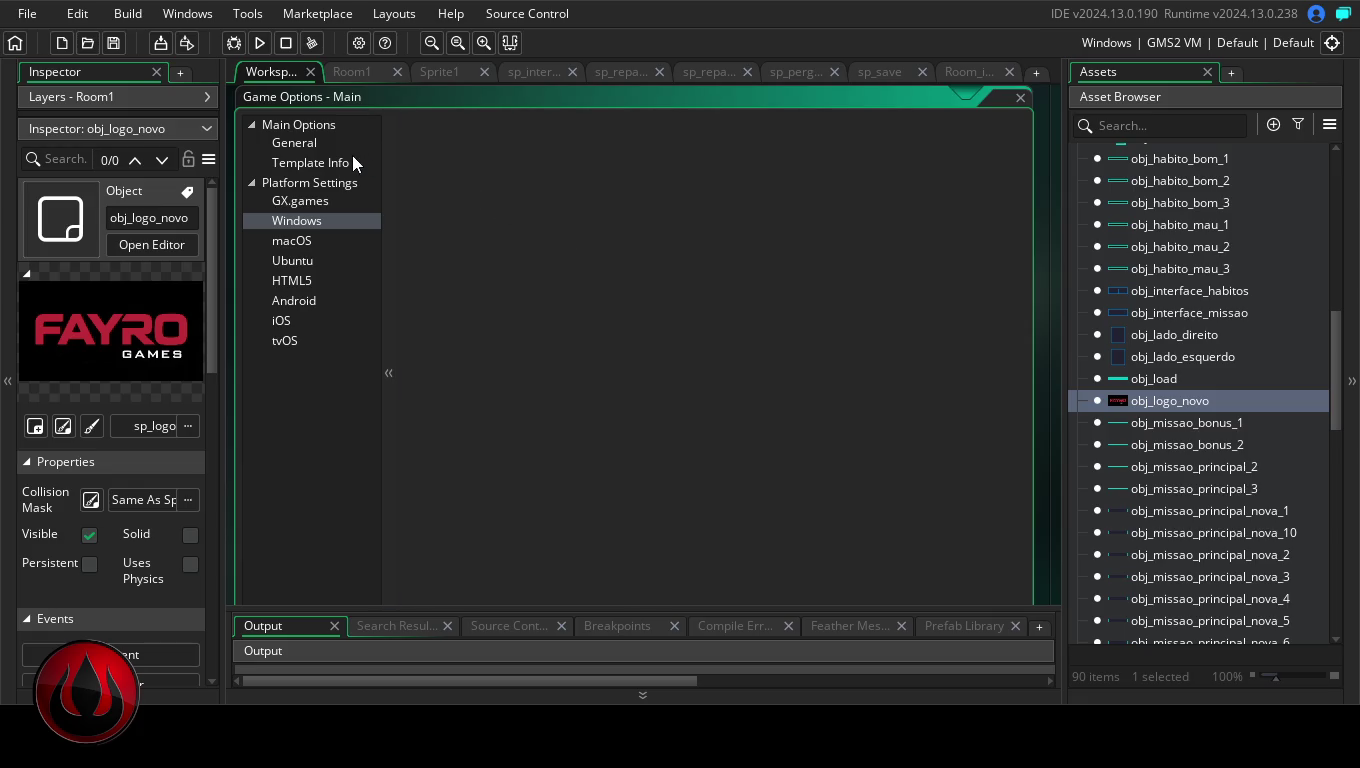
click(311, 201)
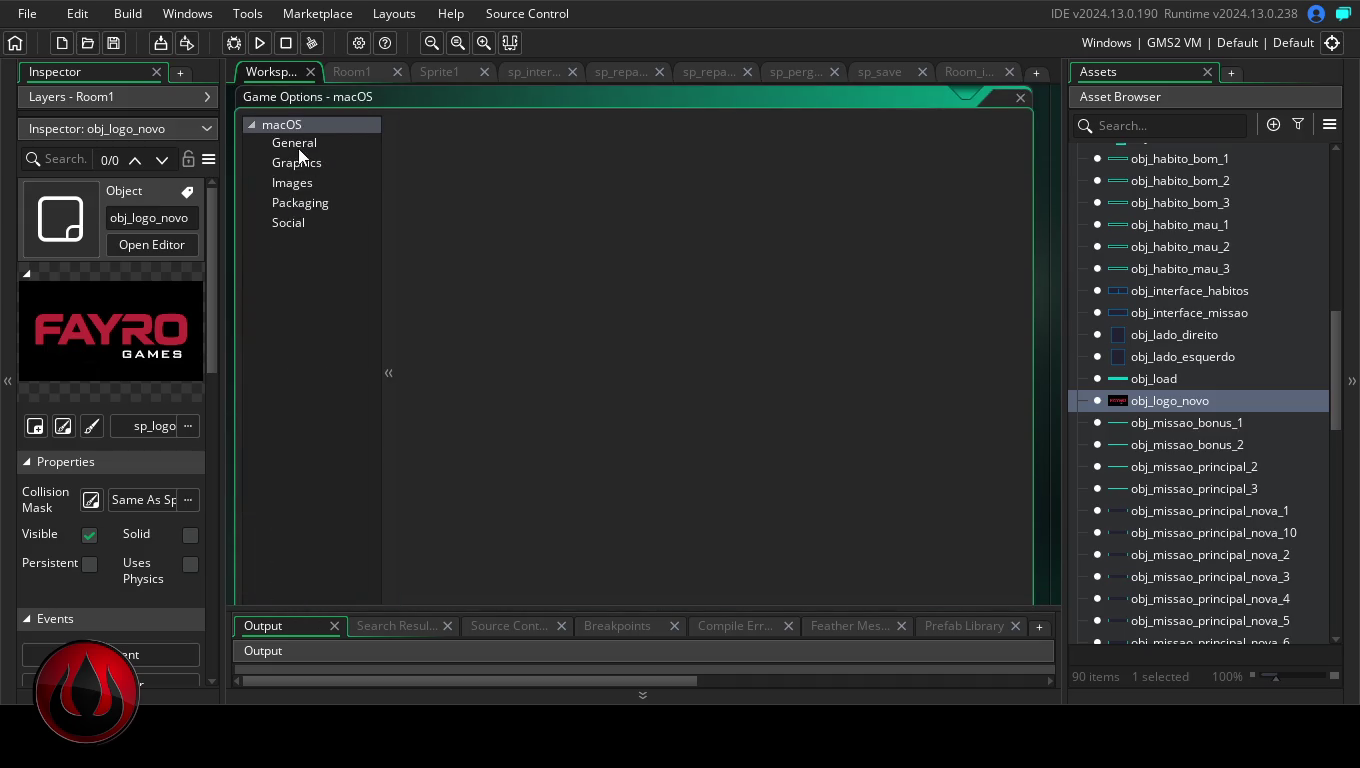
click(296, 144)
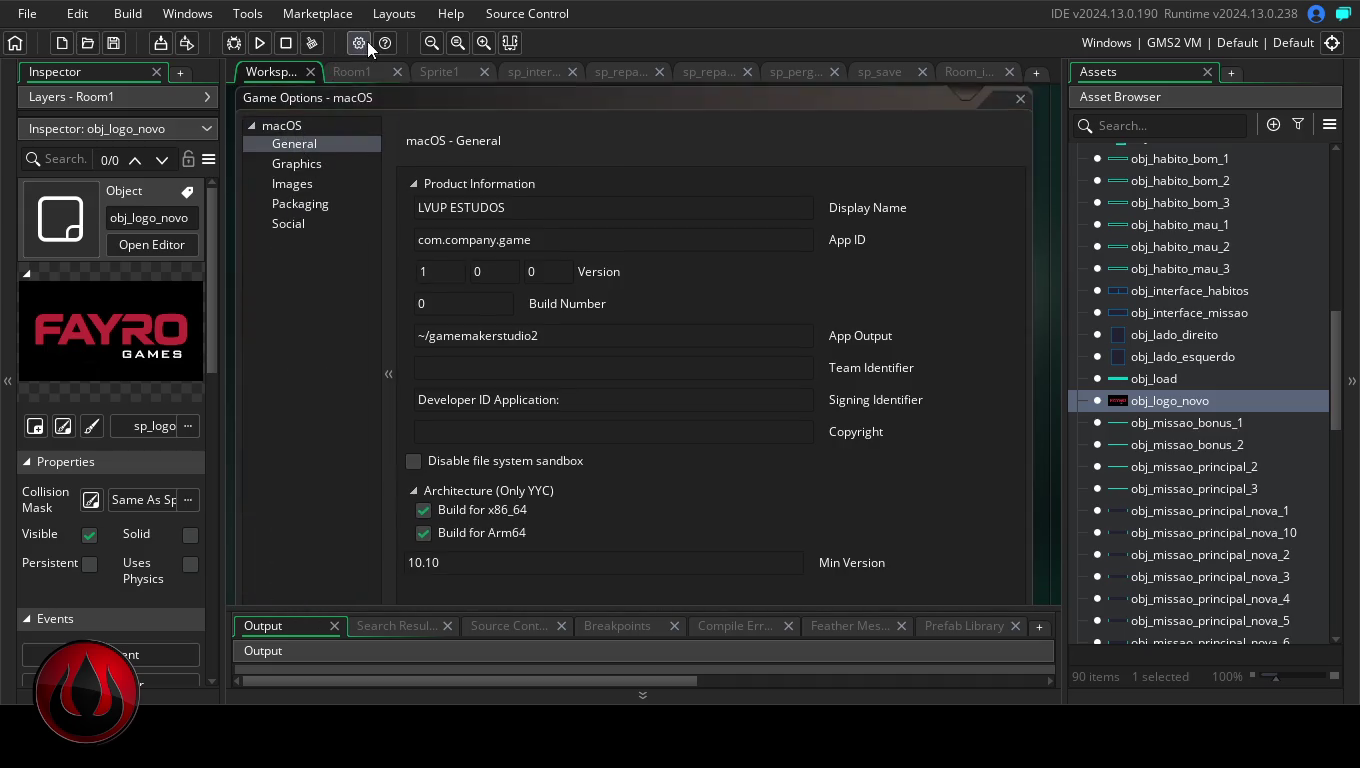
click(366, 41)
- Apply the Windows Graphics options with Start fullscreen enabled, close them, and run the game
click(299, 222)
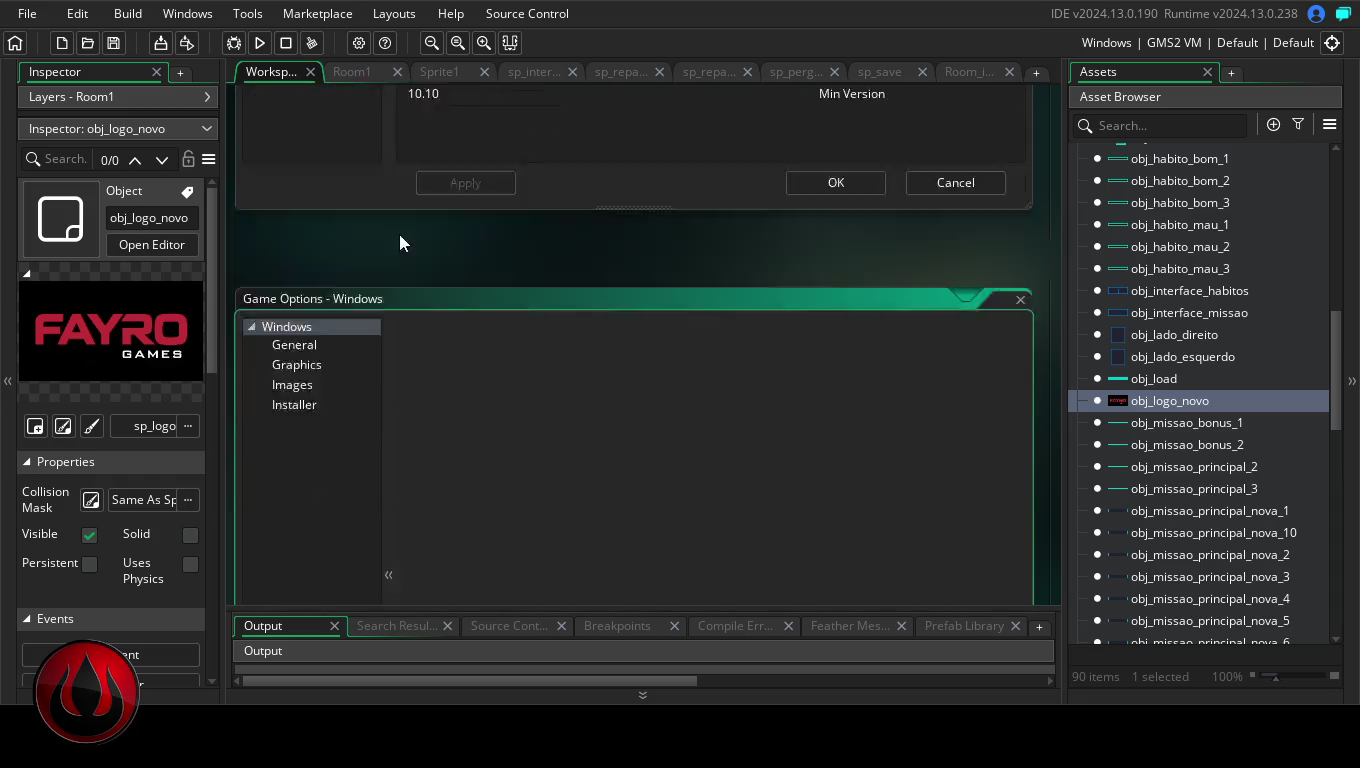
click(289, 143)
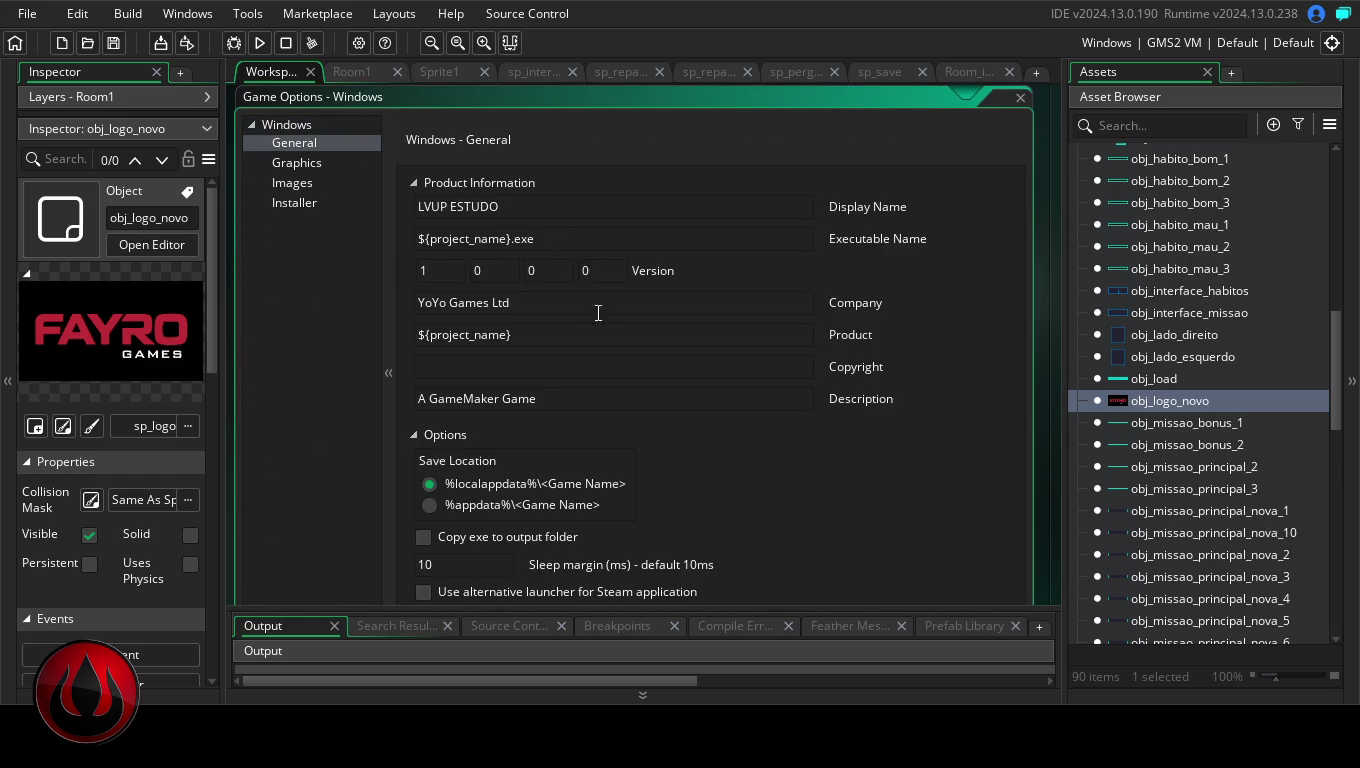
click(337, 164)
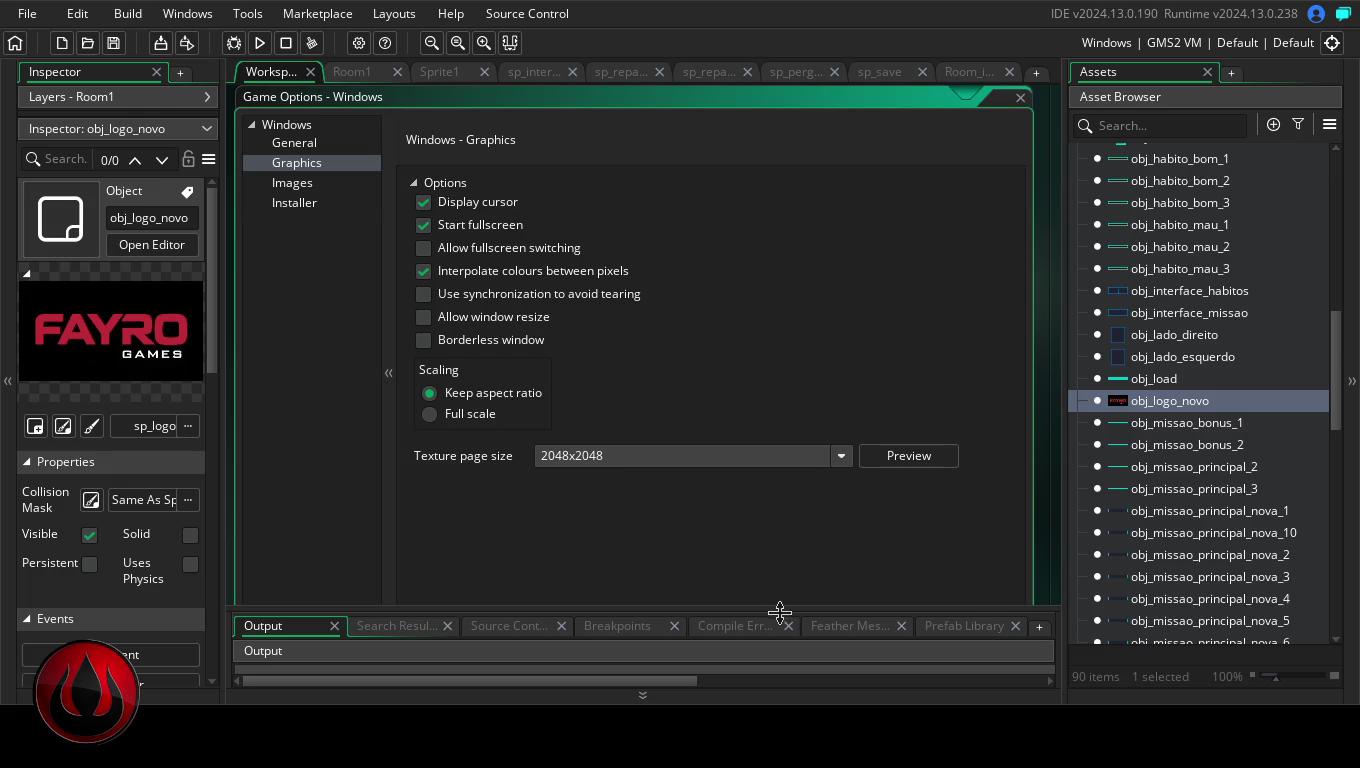
drag(781, 107, 783, 88)
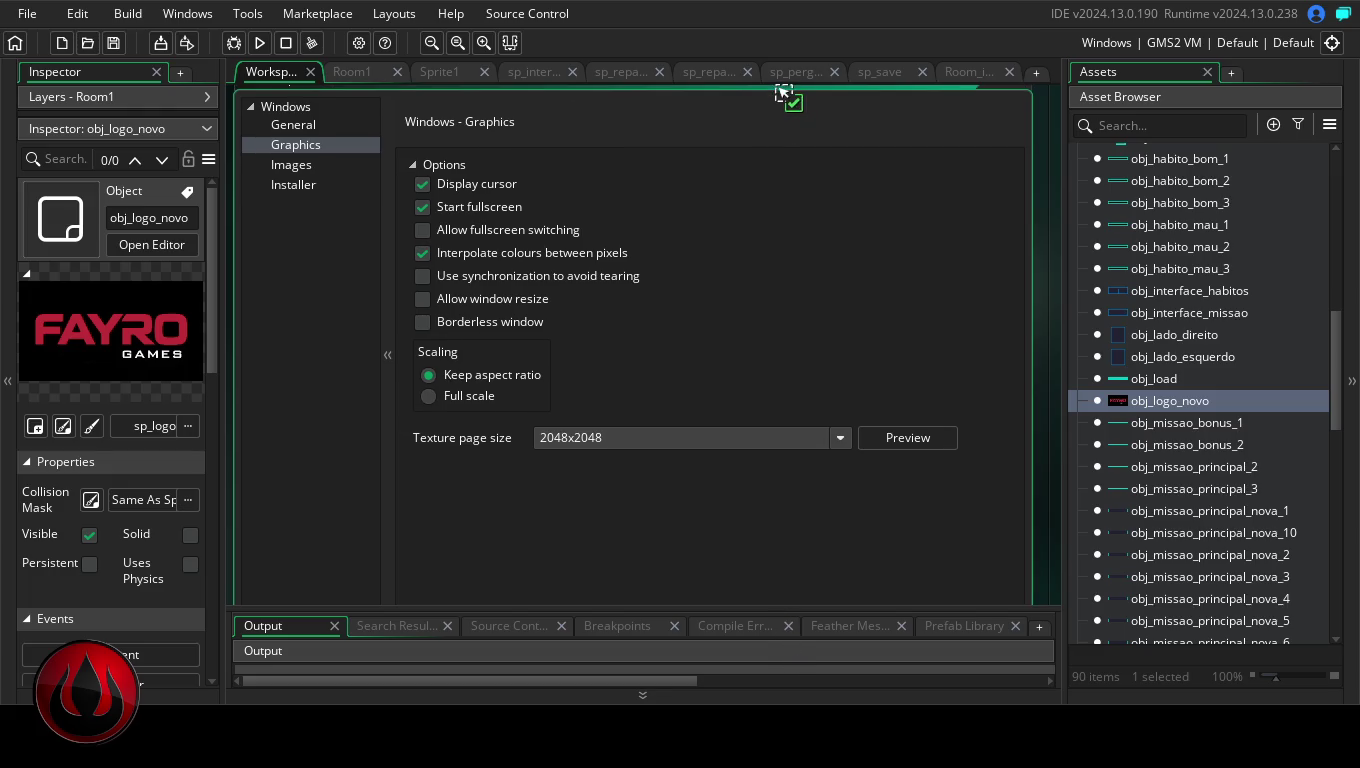
drag(812, 642, 814, 607)
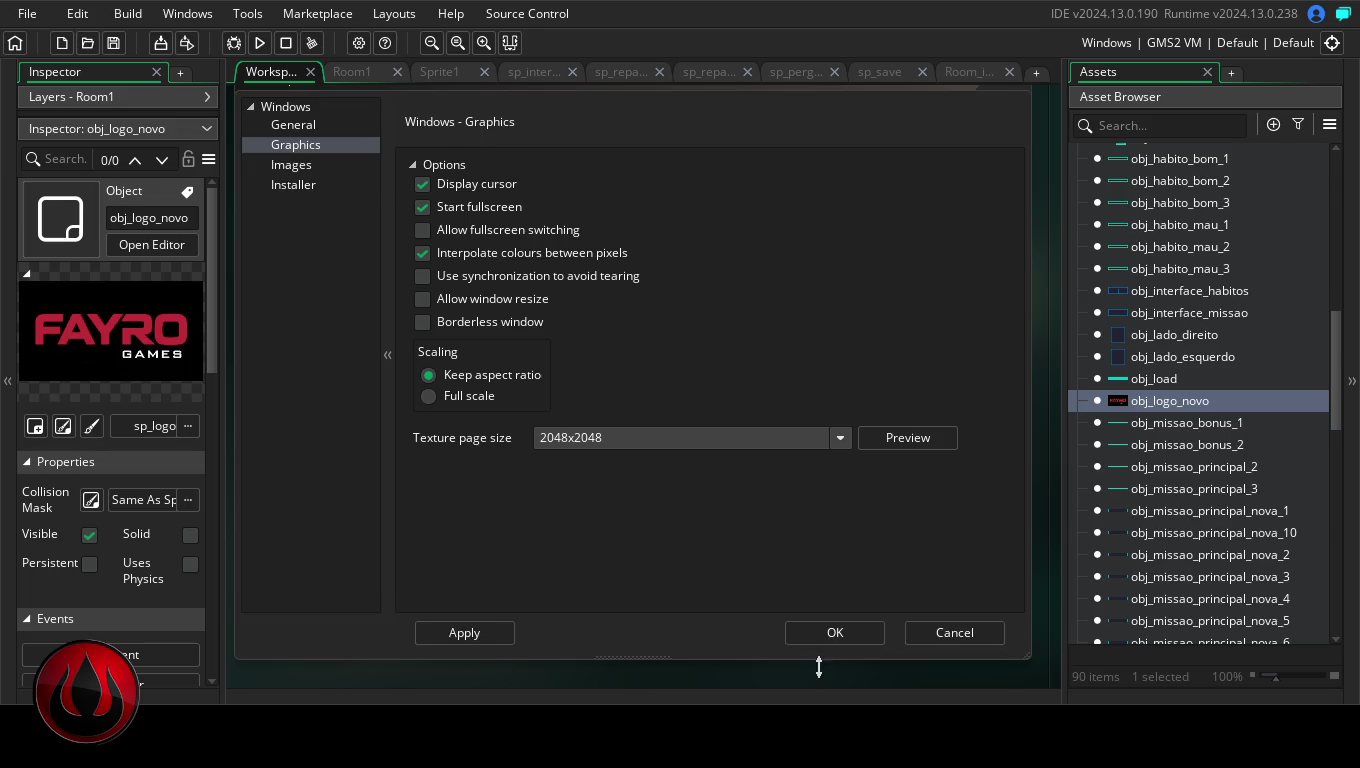
click(487, 632)
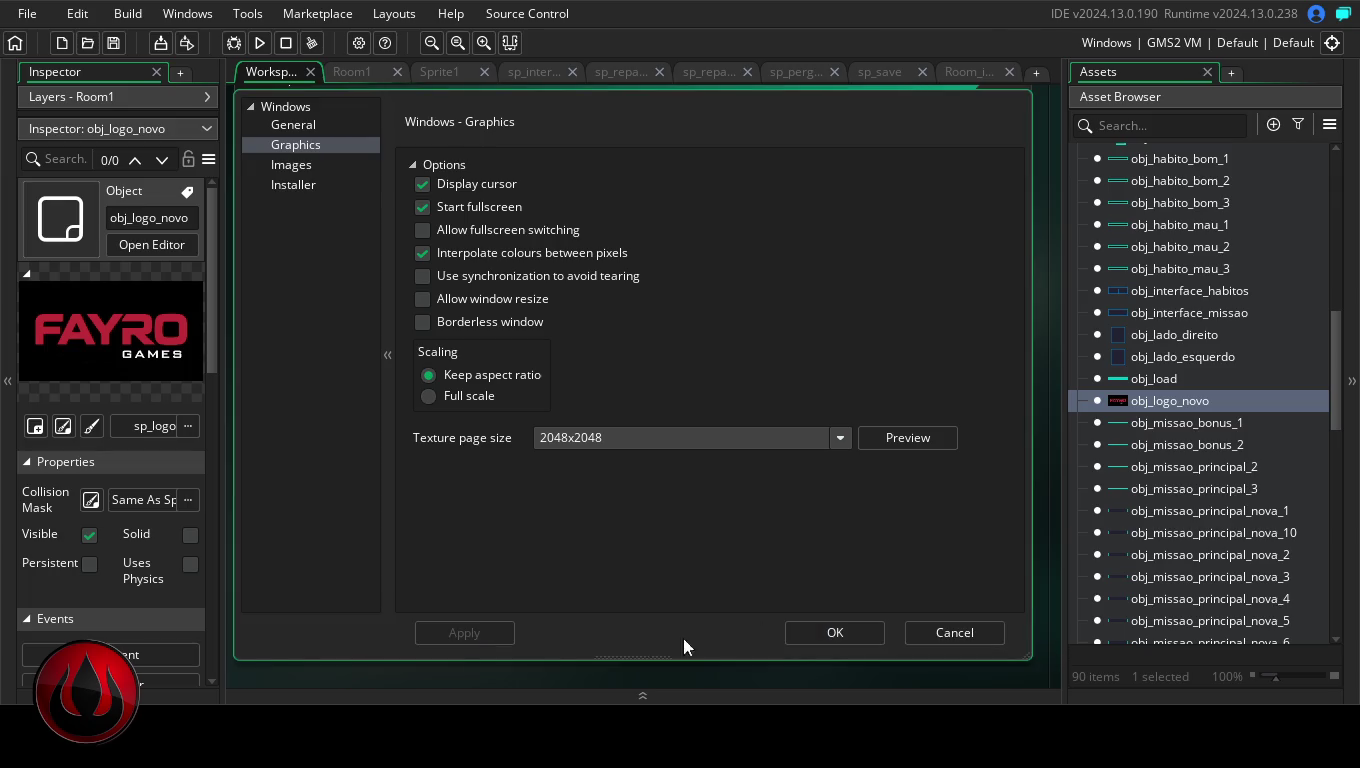
click(792, 634)
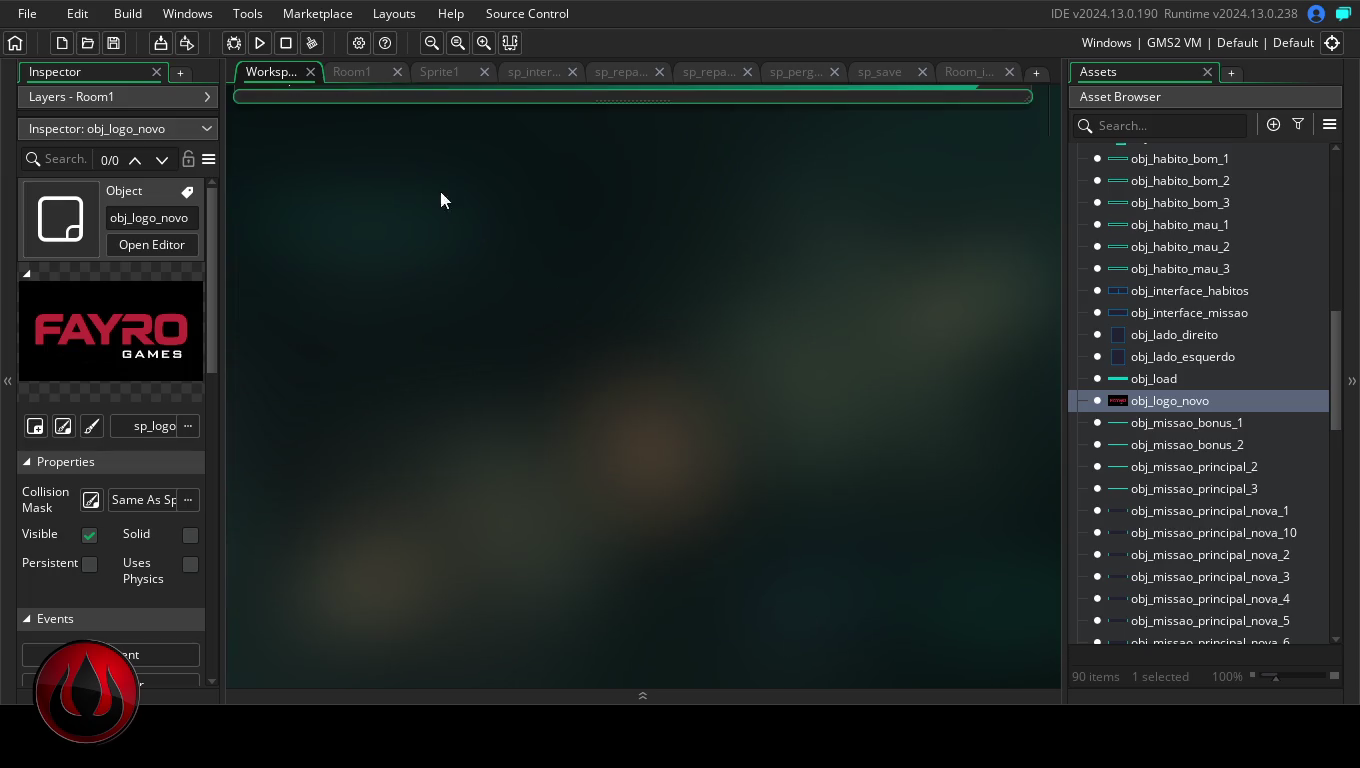
click(258, 43)
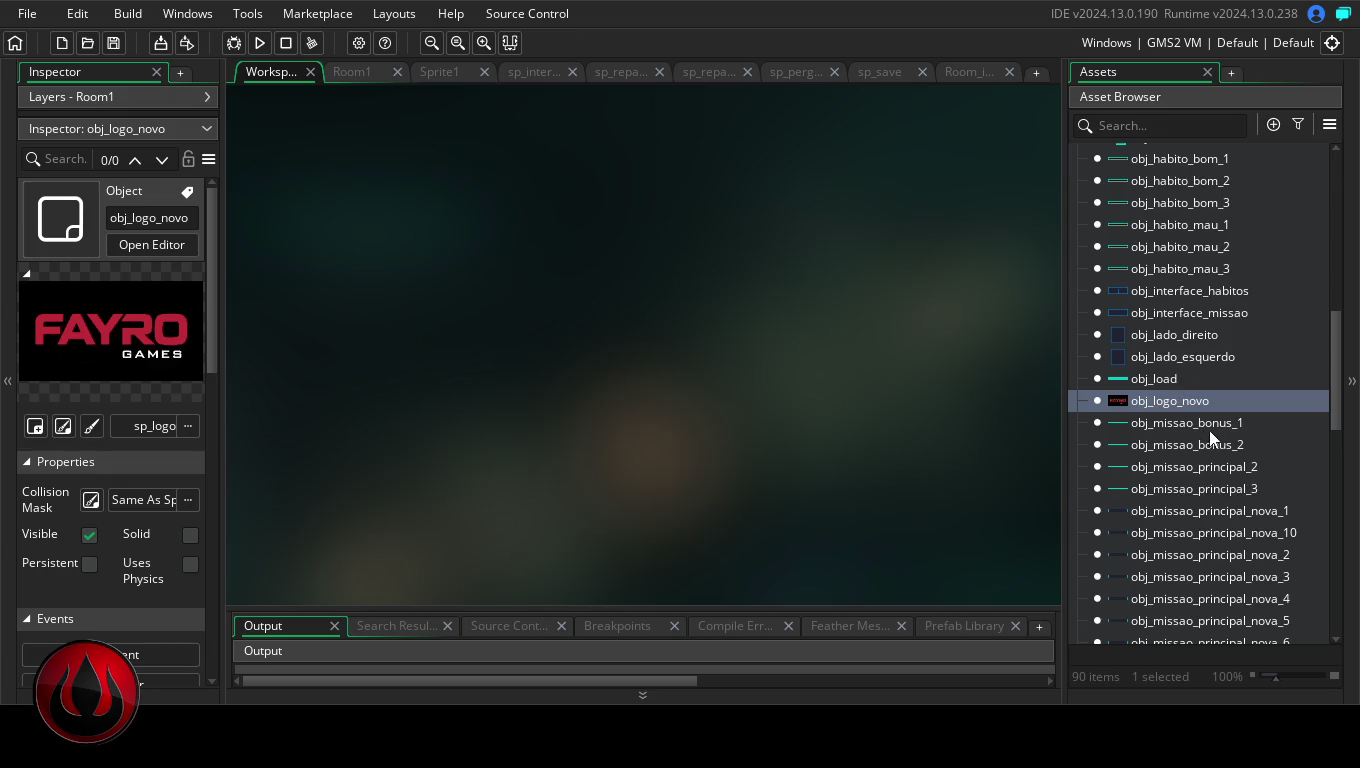
- Scroll the Asset Browser to bring obj_habito_bom_1 into view
drag(1338, 385, 1347, 309)
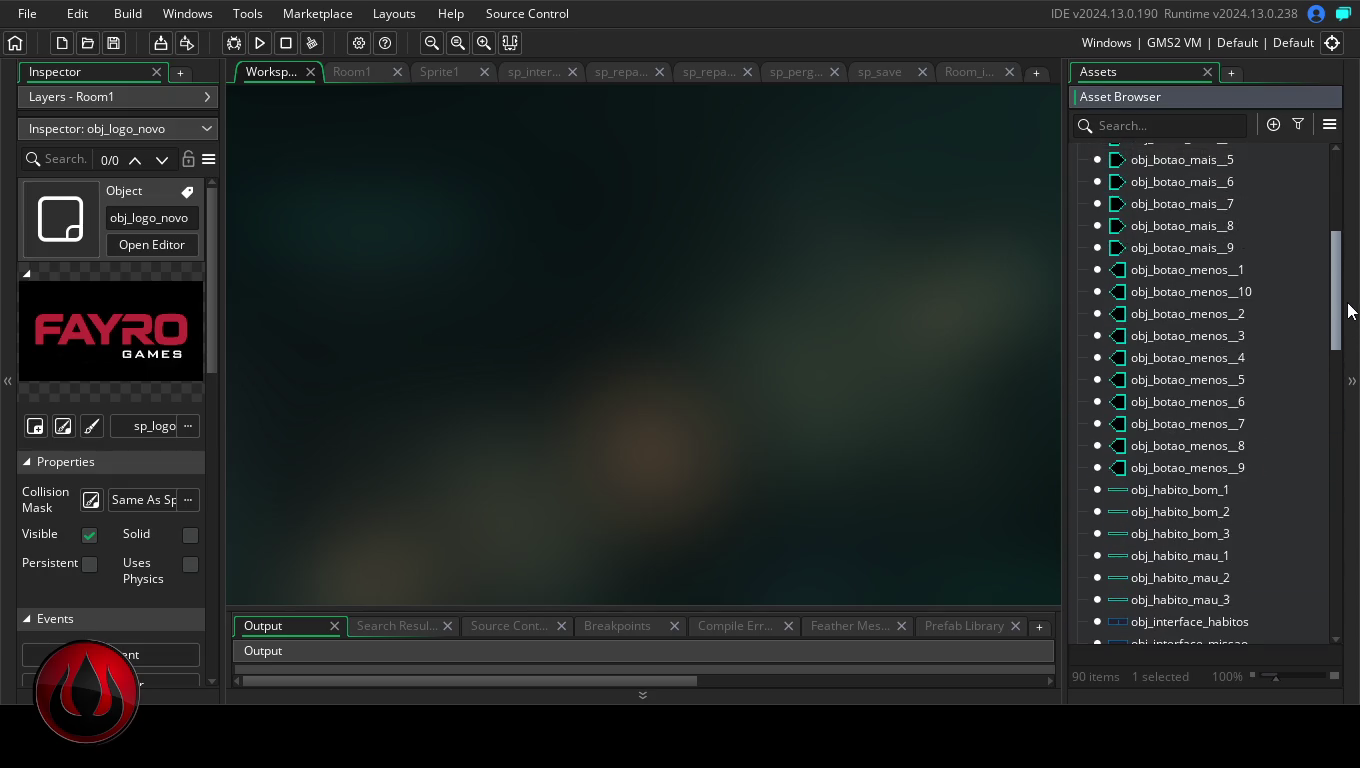
- Open obj_habito_bom_1 in the object editor with its event list visible
click(1204, 488)
double_click(1204, 489)
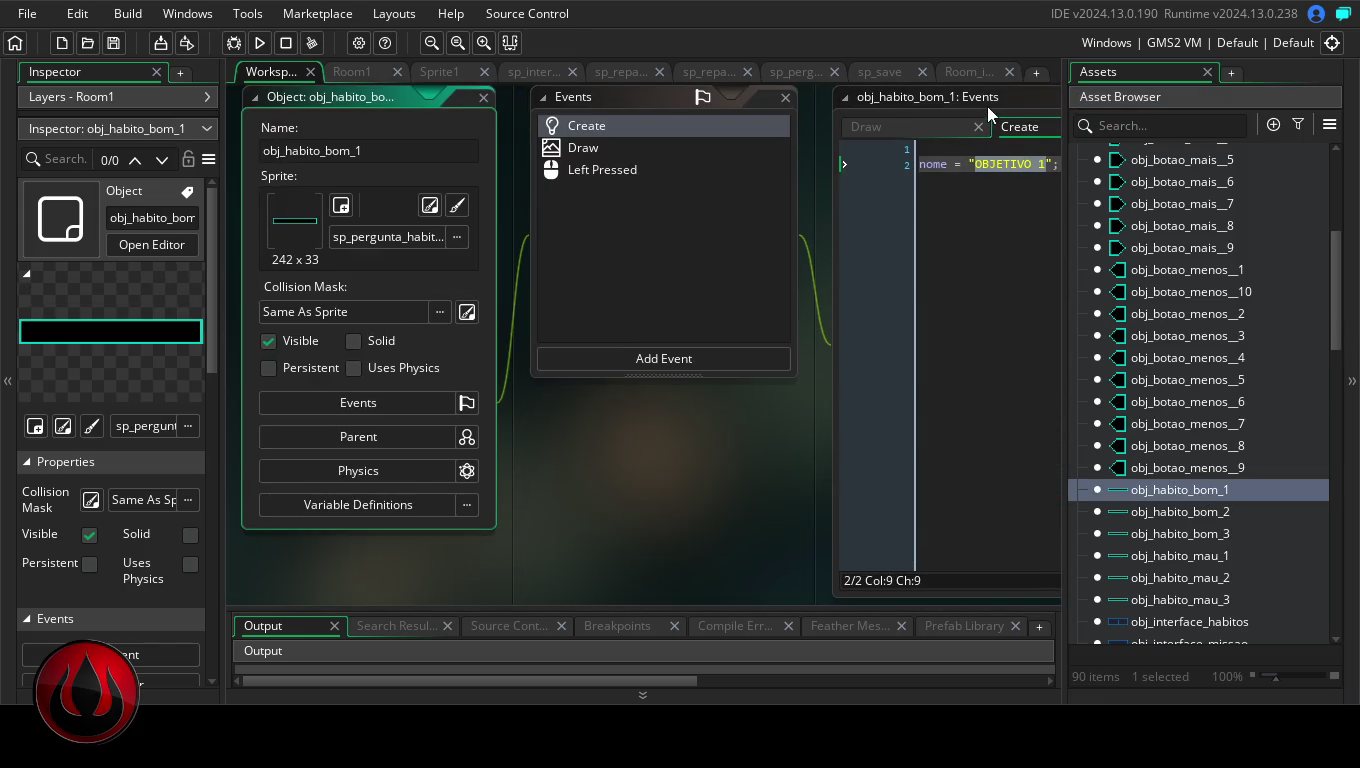
double_click(987, 98)
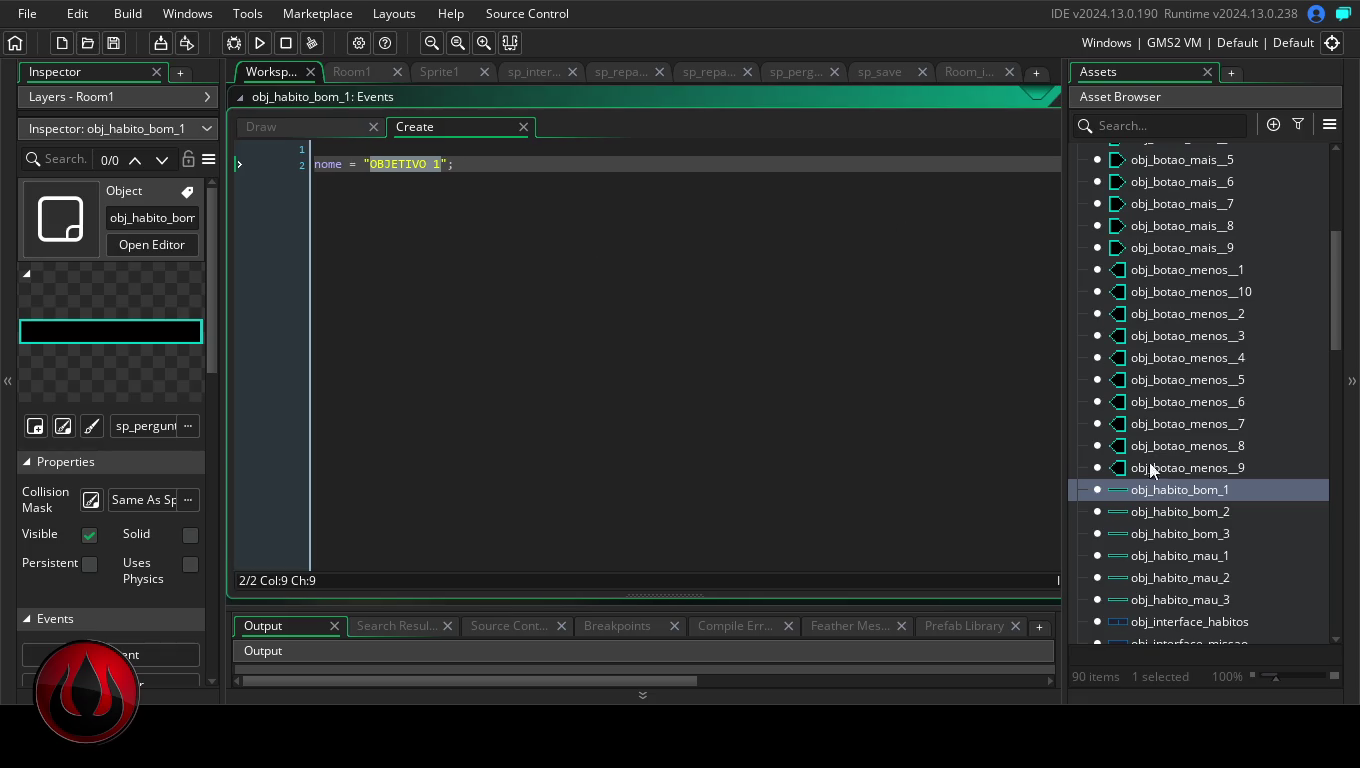
double_click(1171, 484)
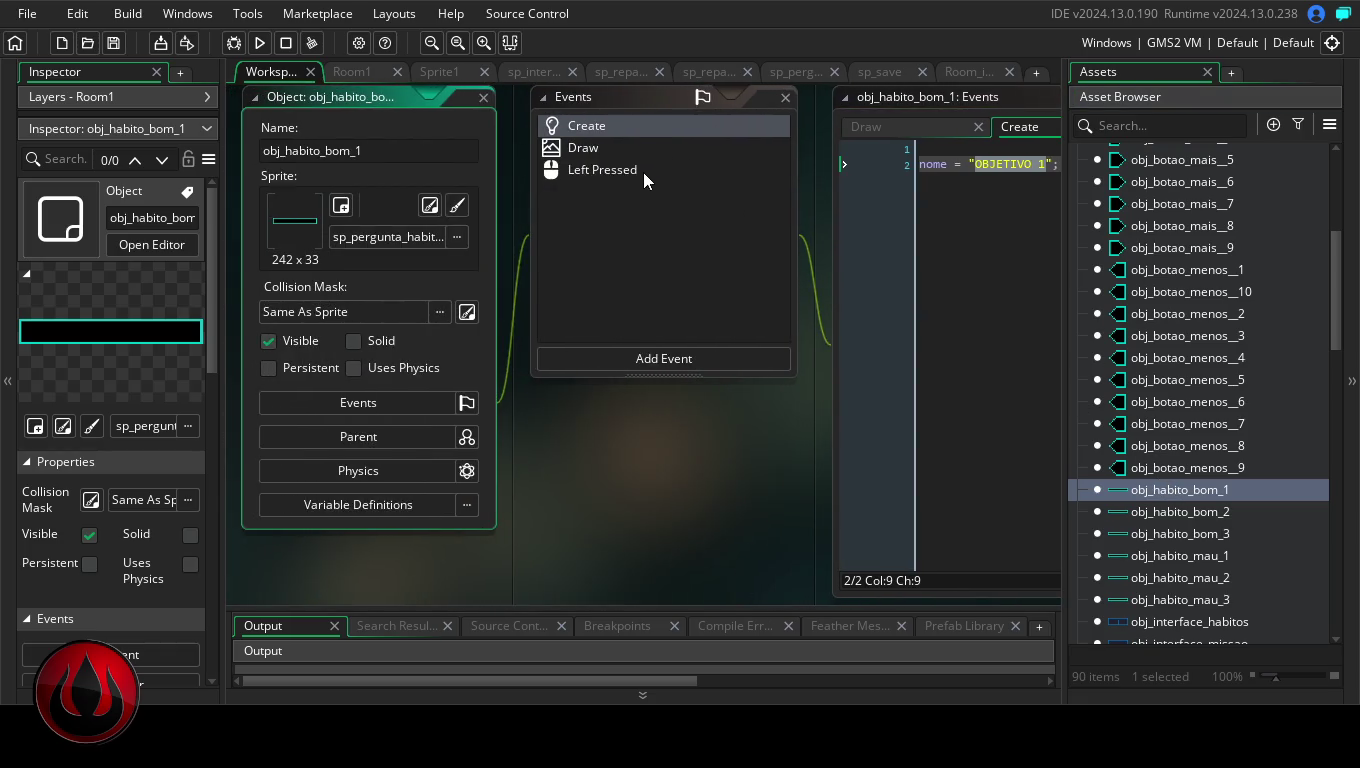
- Show the Left Pressed code full size and place the caret after its get_string line
click(643, 172)
double_click(992, 95)
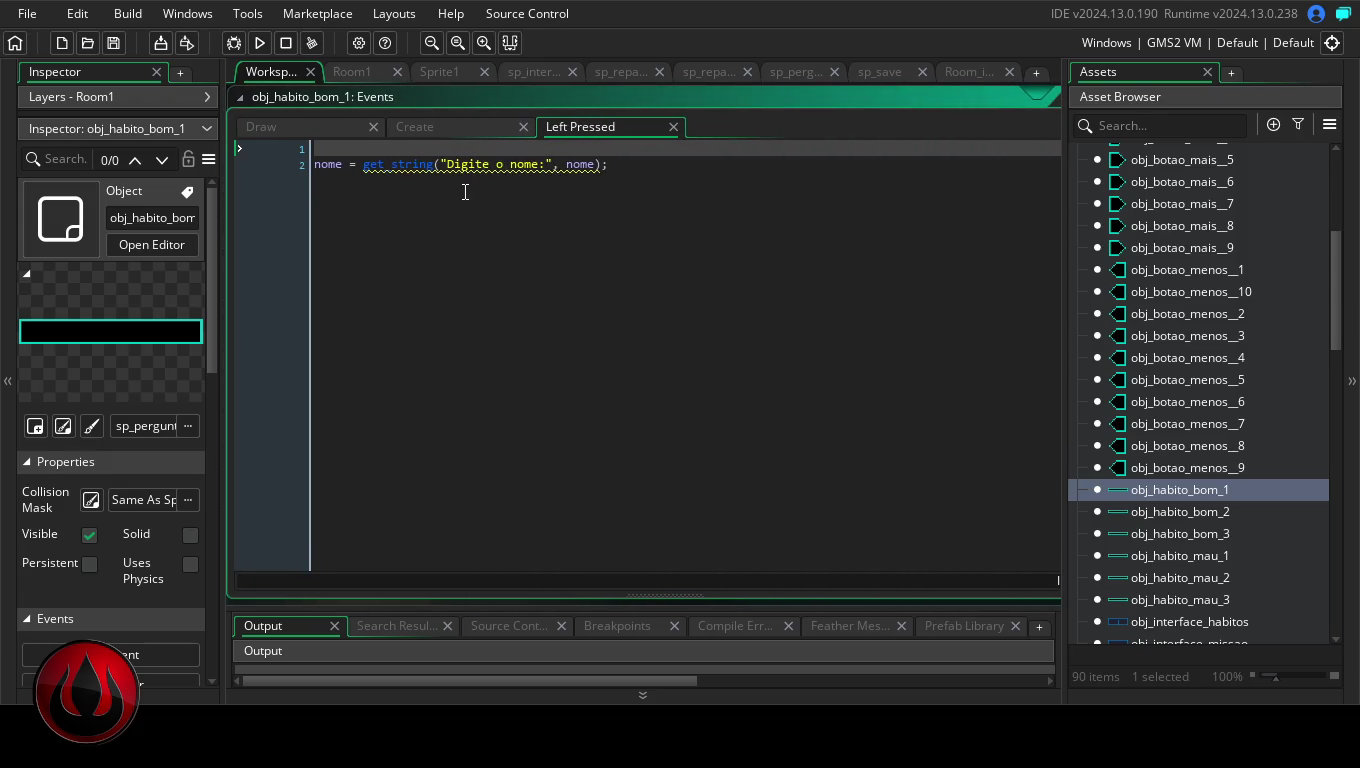
mouse_move(435, 172)
click(601, 163)
drag(607, 164, 316, 165)
key(ctrl+c)
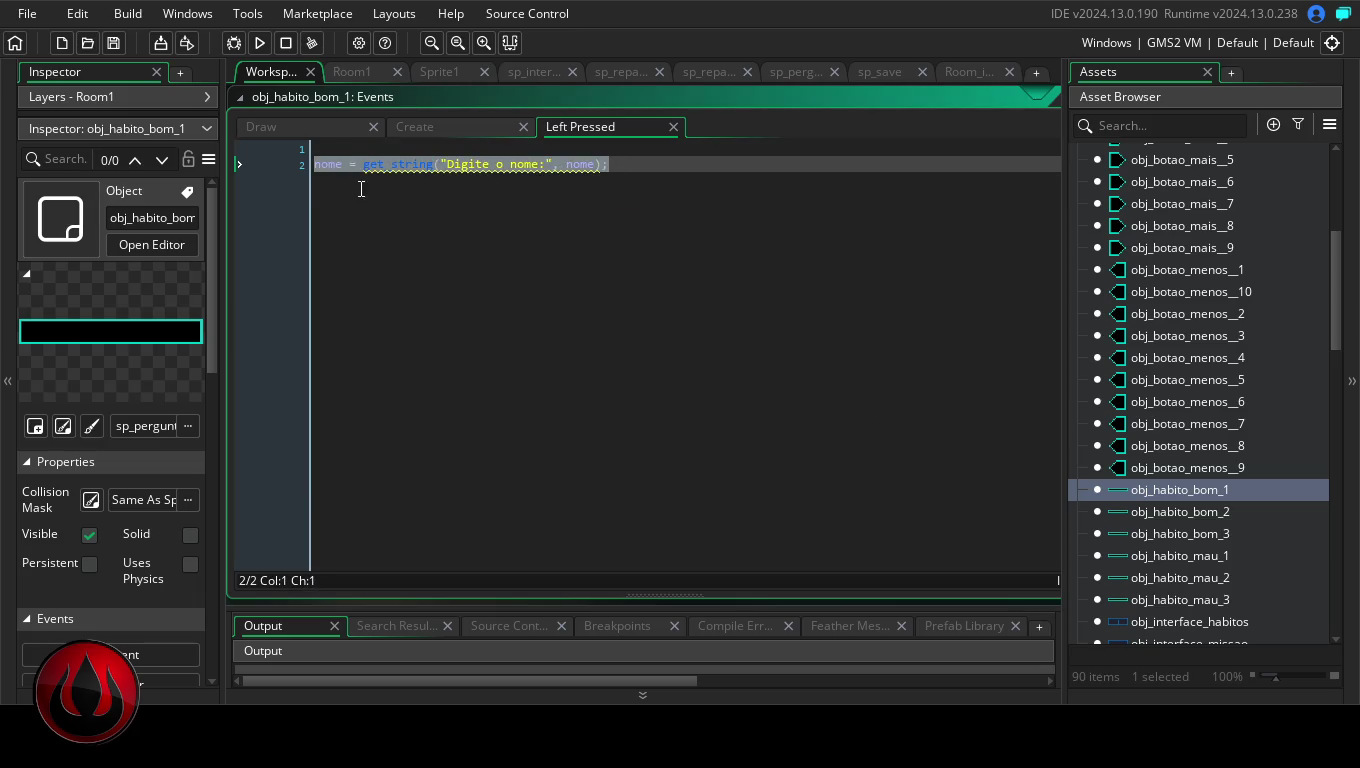
click(633, 168)
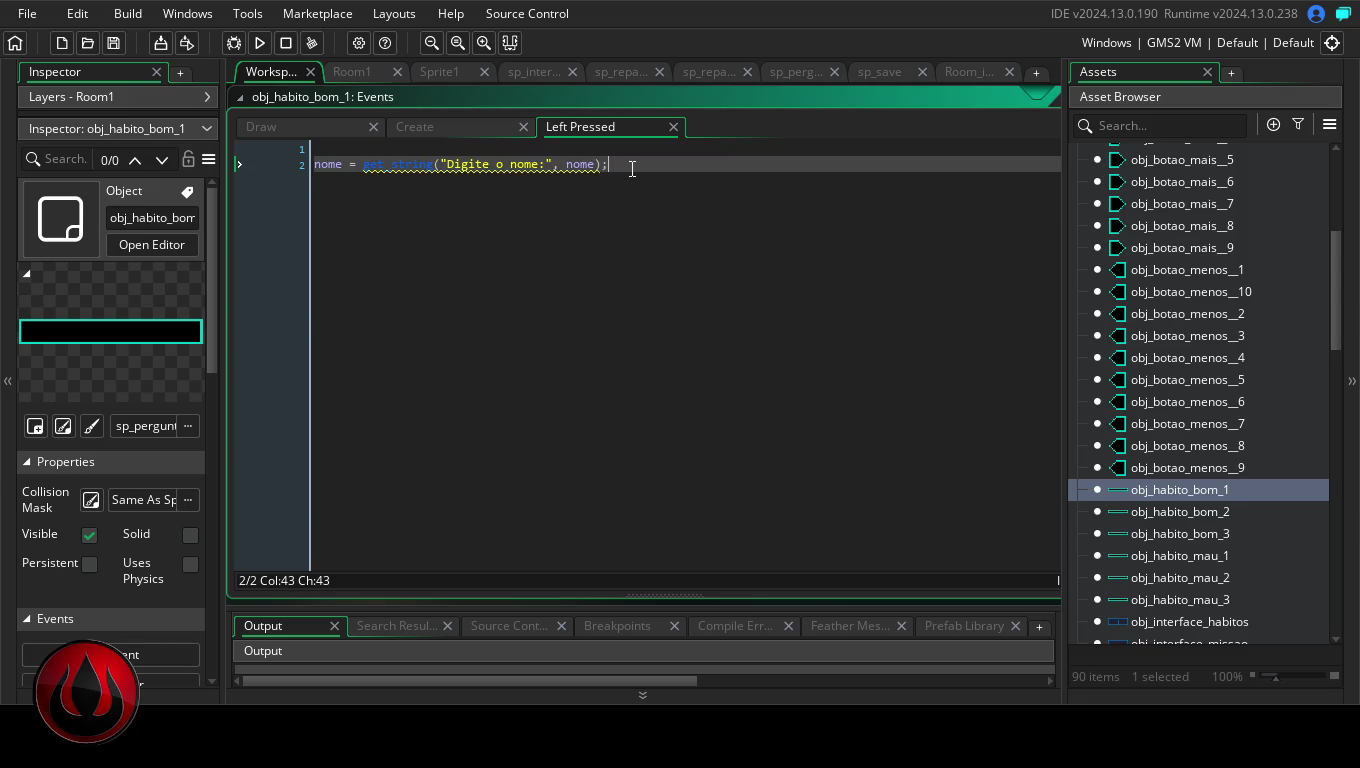
- Duplicate the get_string line and erase most of the function name on the copy
key(Return)
key(ctrl+v)
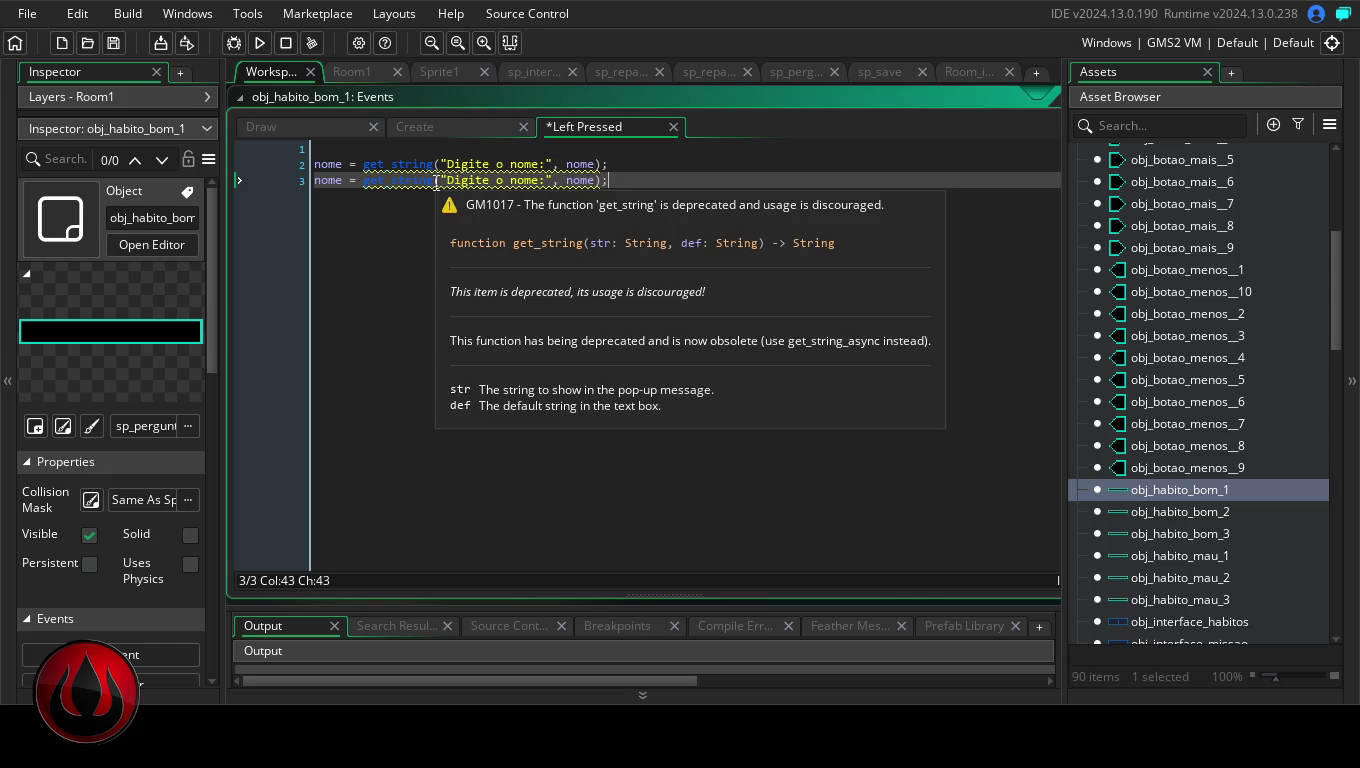
click(391, 180)
click(373, 180)
double_click(366, 181)
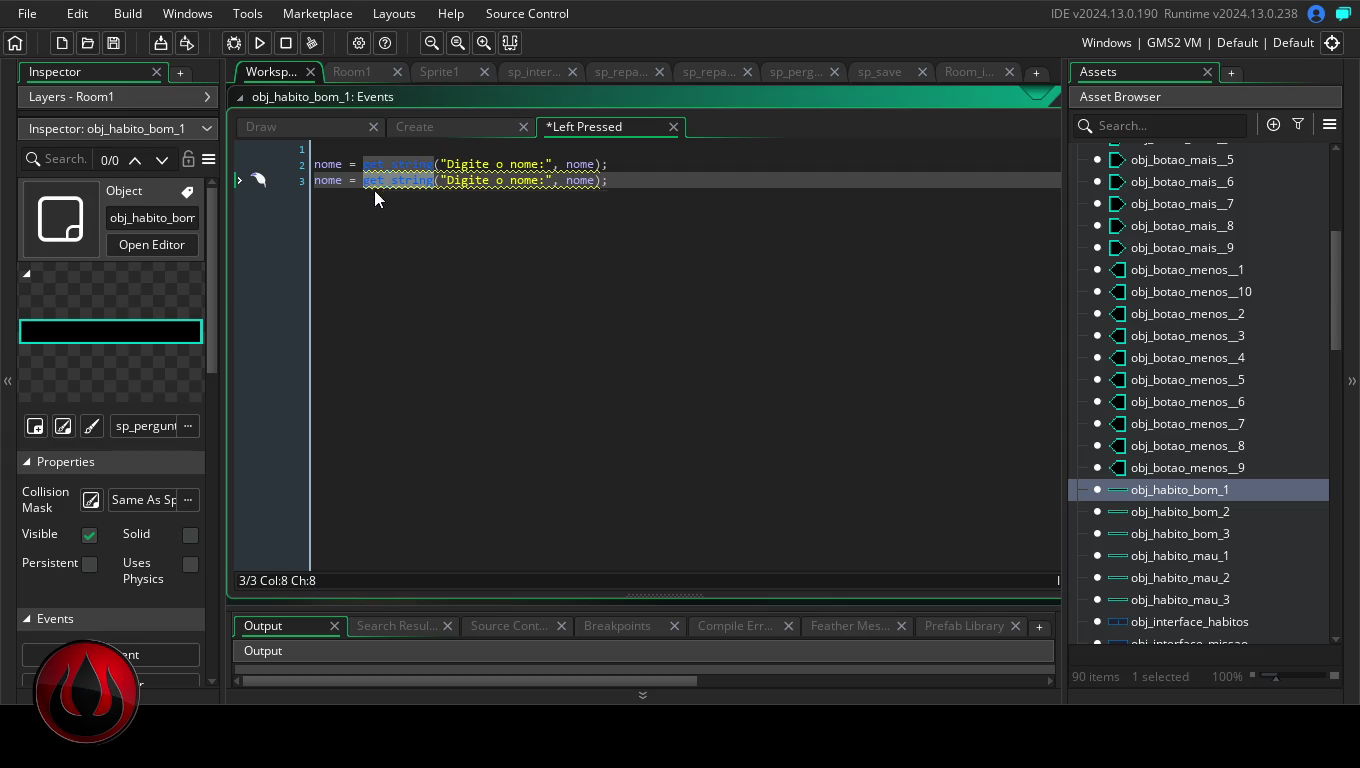
key(Right)
key(BackSpace)
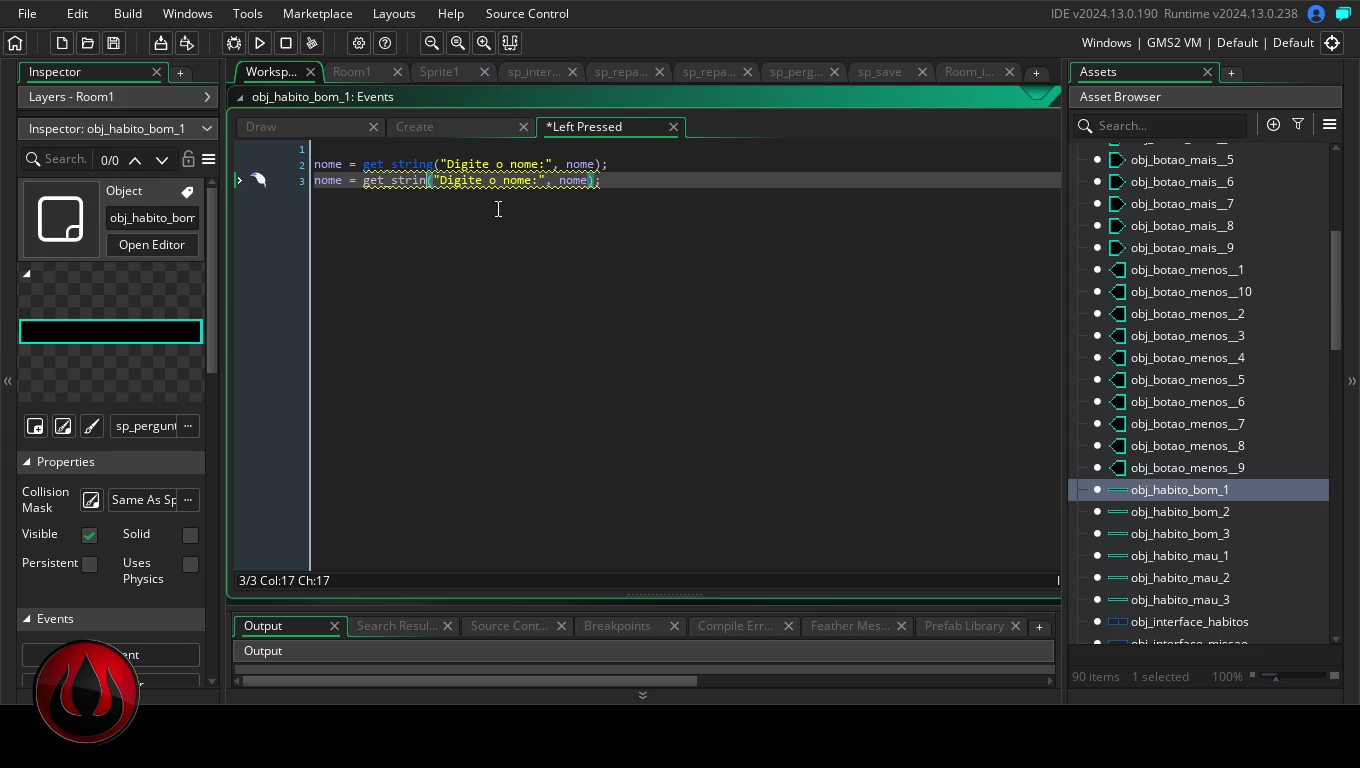
key(BackSpace)
key(BackSpace)
key(BackSpace)
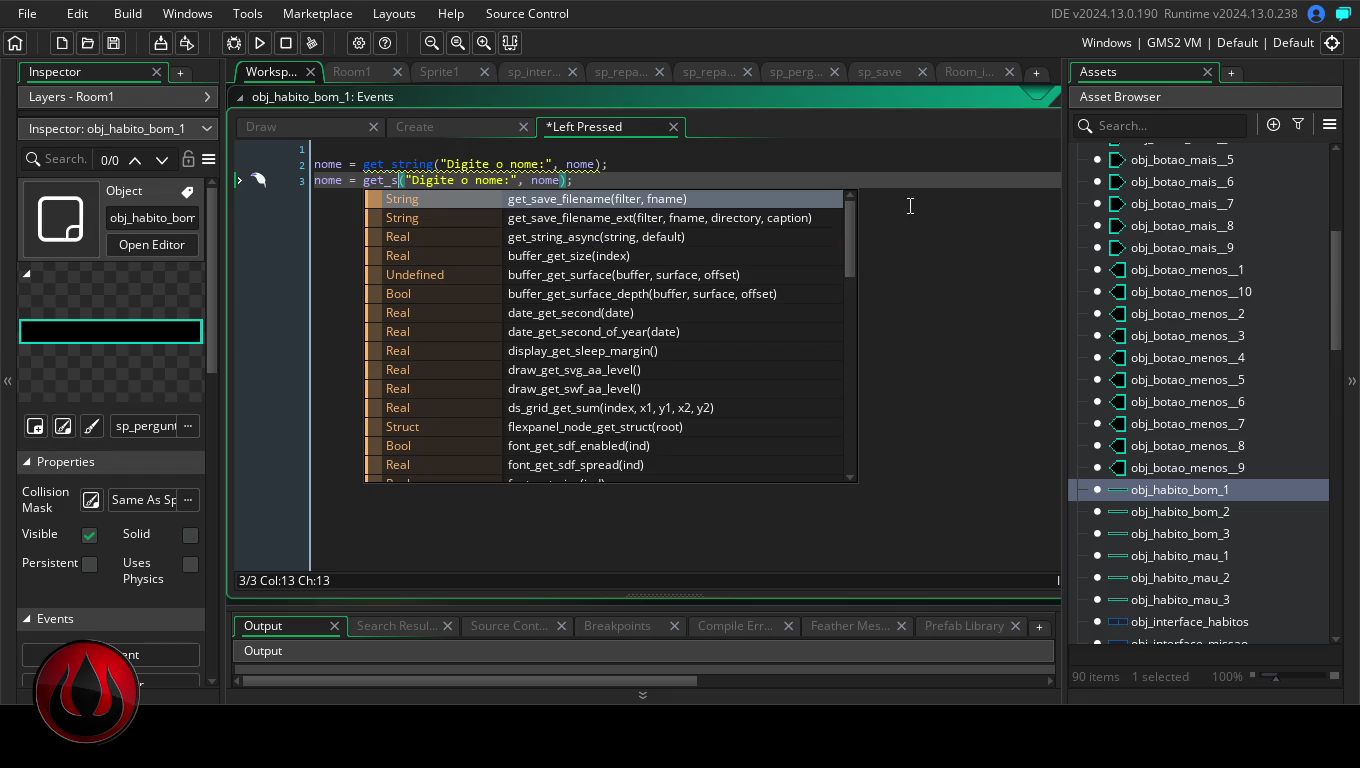
key(BackSpace)
key(BackSpace)
key(BackSpace)
key(BackSpace)
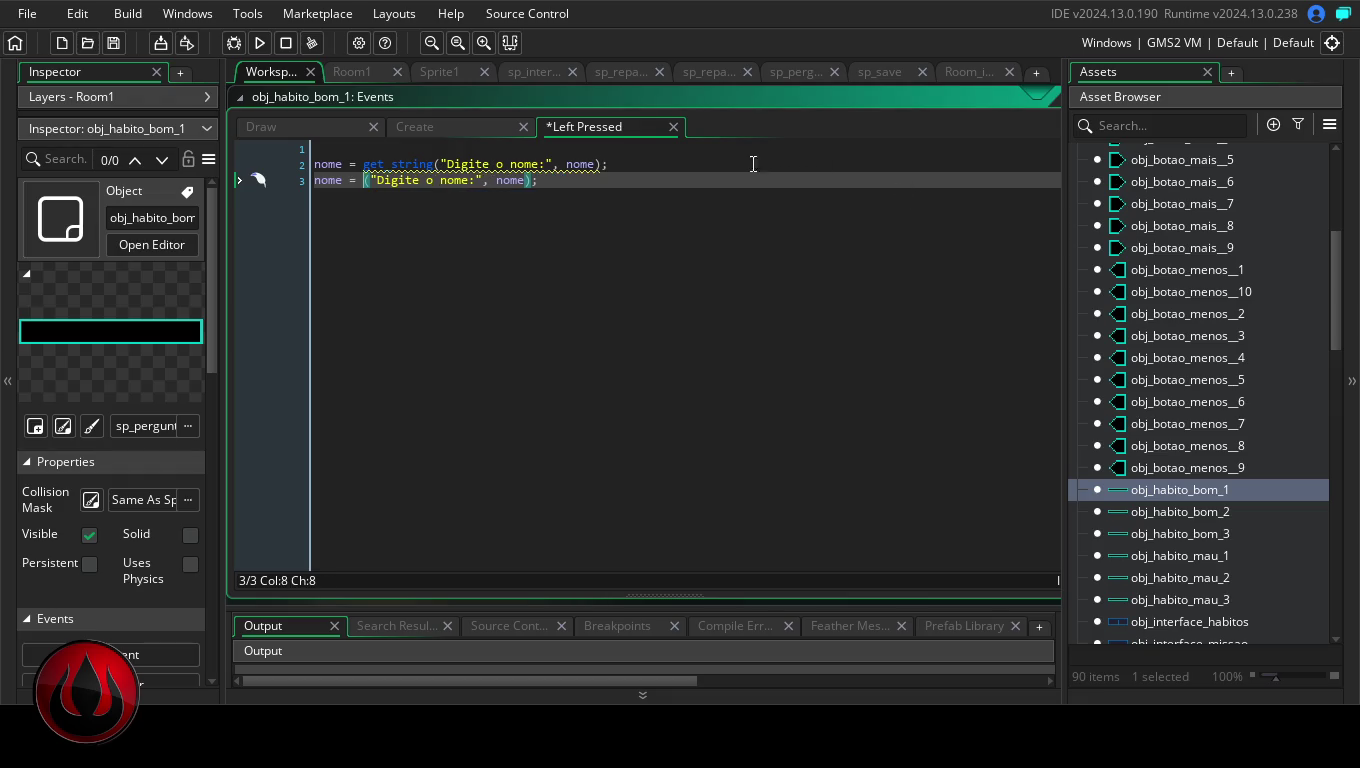
- Discard the reworked line 3, keeping only the original get_string("Digite o nome:", nome) line
click(551, 189)
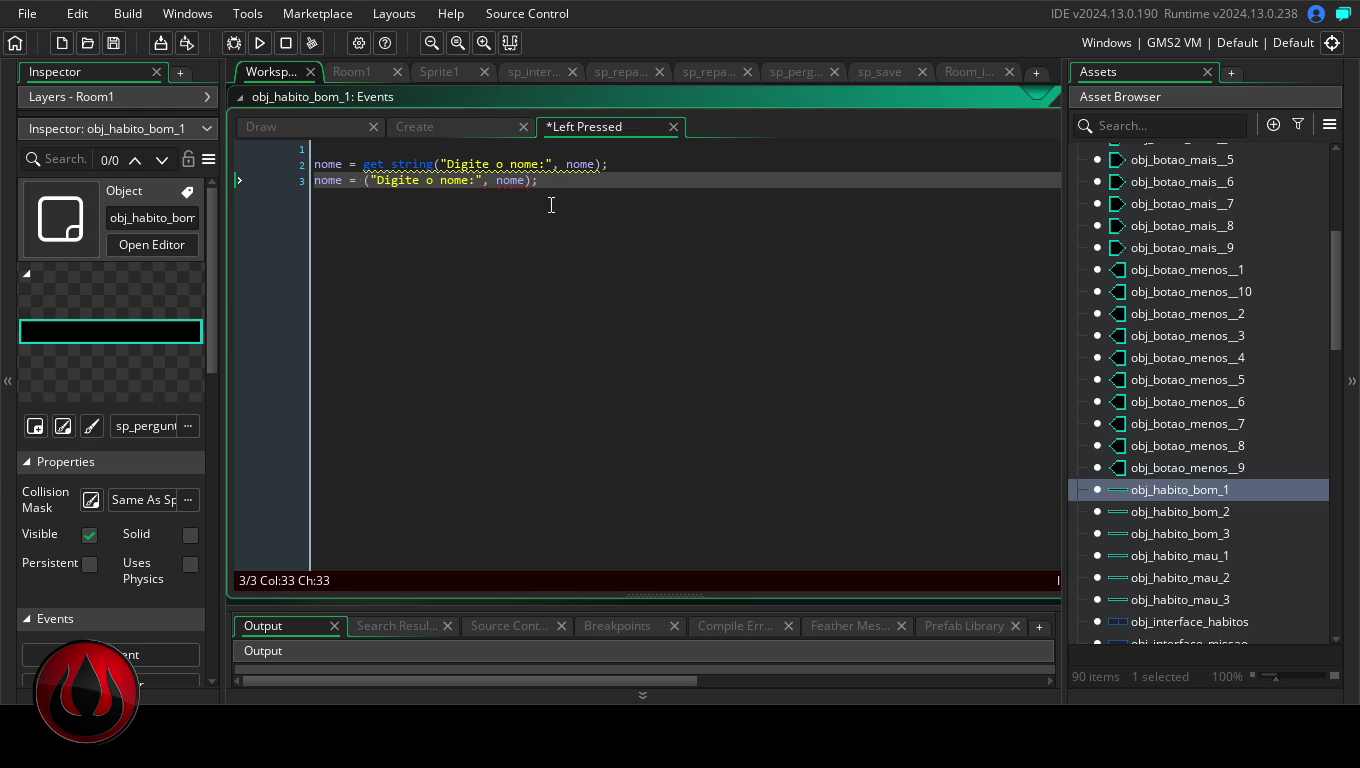
key(ctrl+Left)
key(ctrl+Left)
key(ctrl+Left)
text(ge)
drag(573, 188, 304, 185)
key(BackSpace)
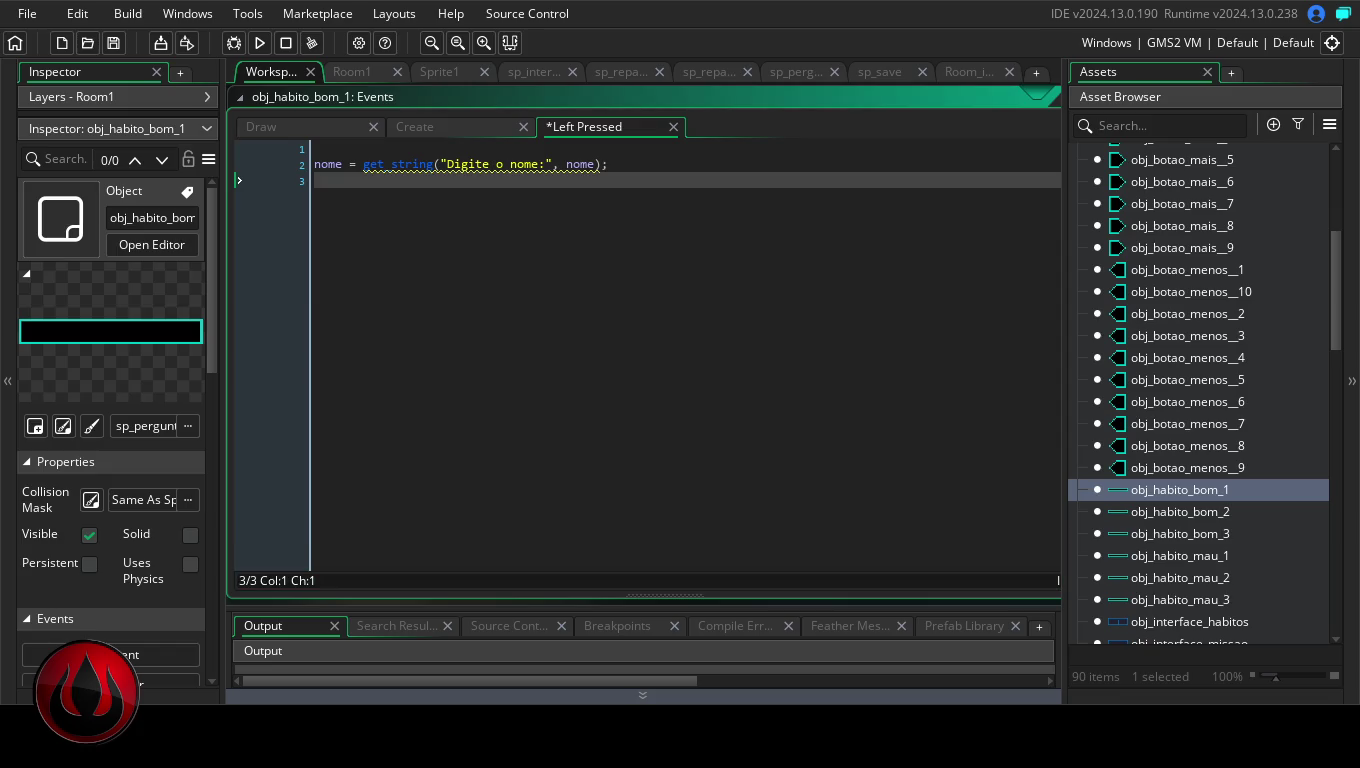
drag(616, 165, 264, 163)
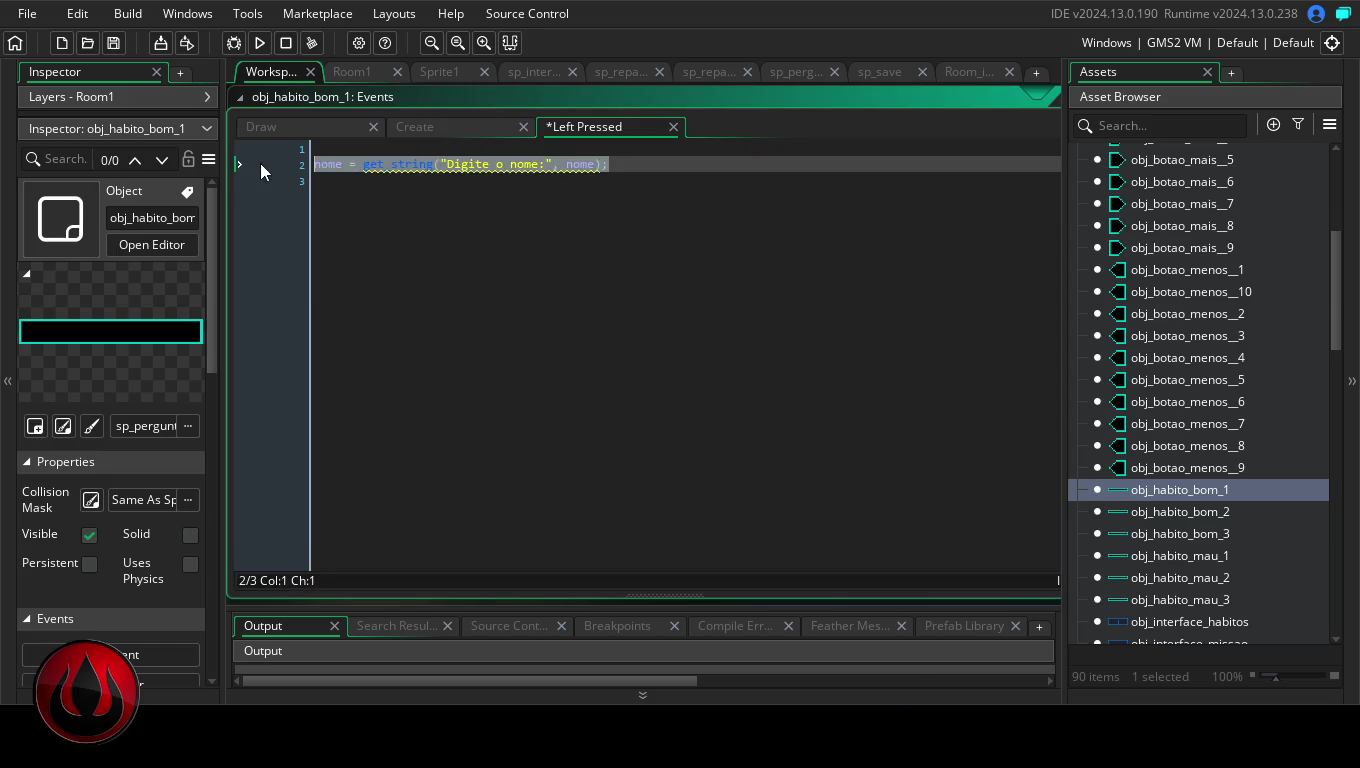